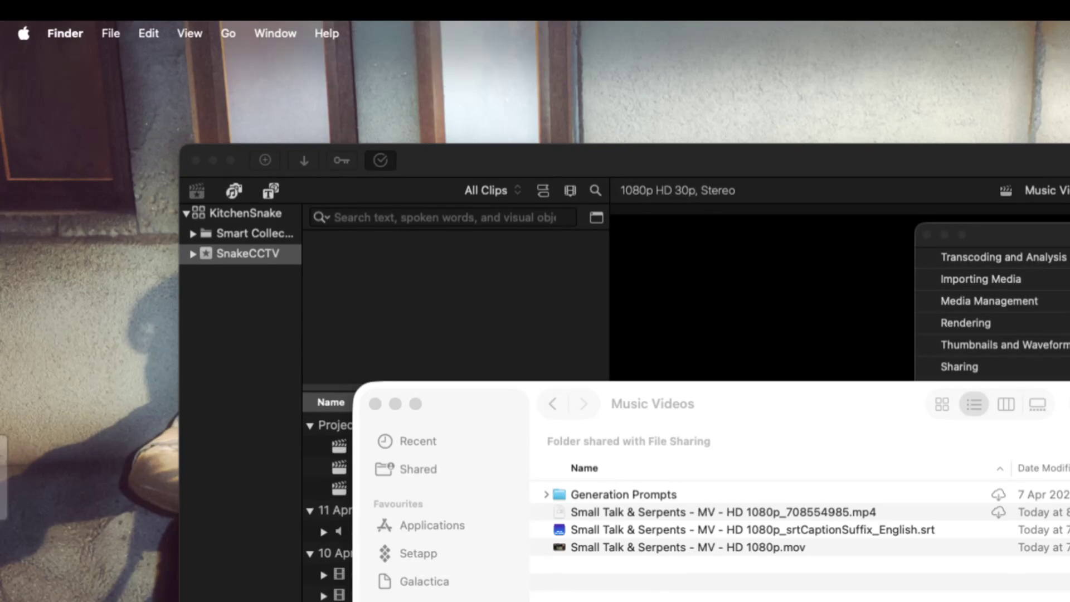
Close Final Cut Pro's Background Tasks window and show the Downloads folder in Finder
click(828, 171)
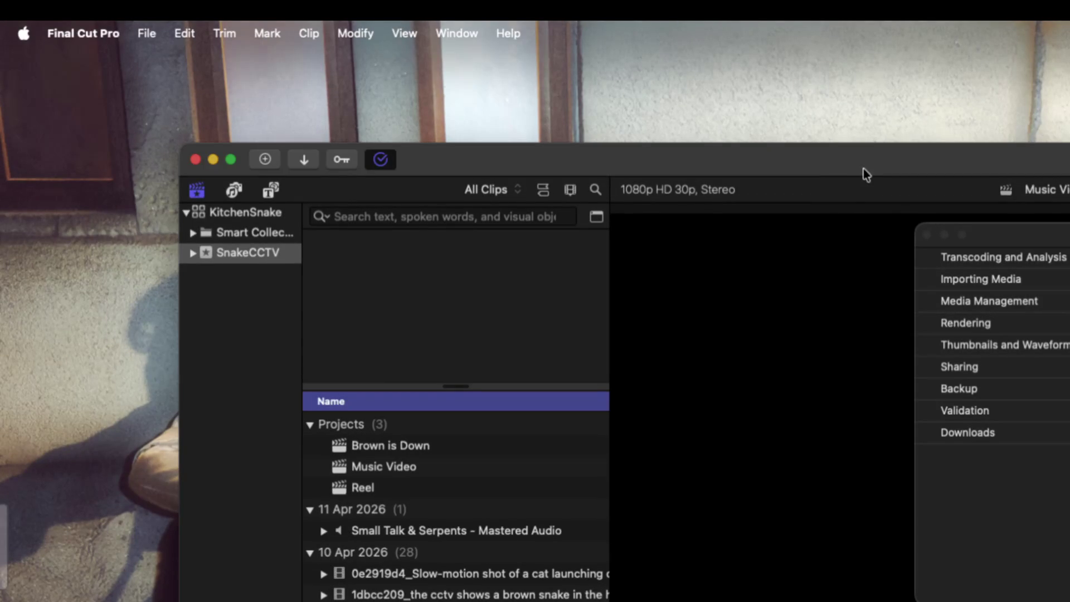
click(927, 235)
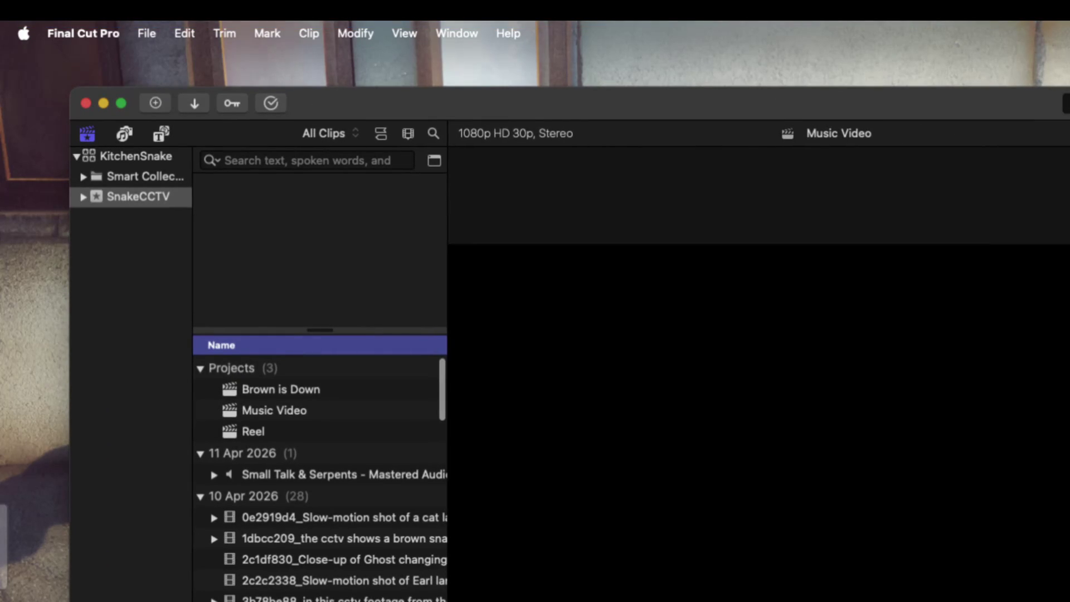
key(super+Tab)
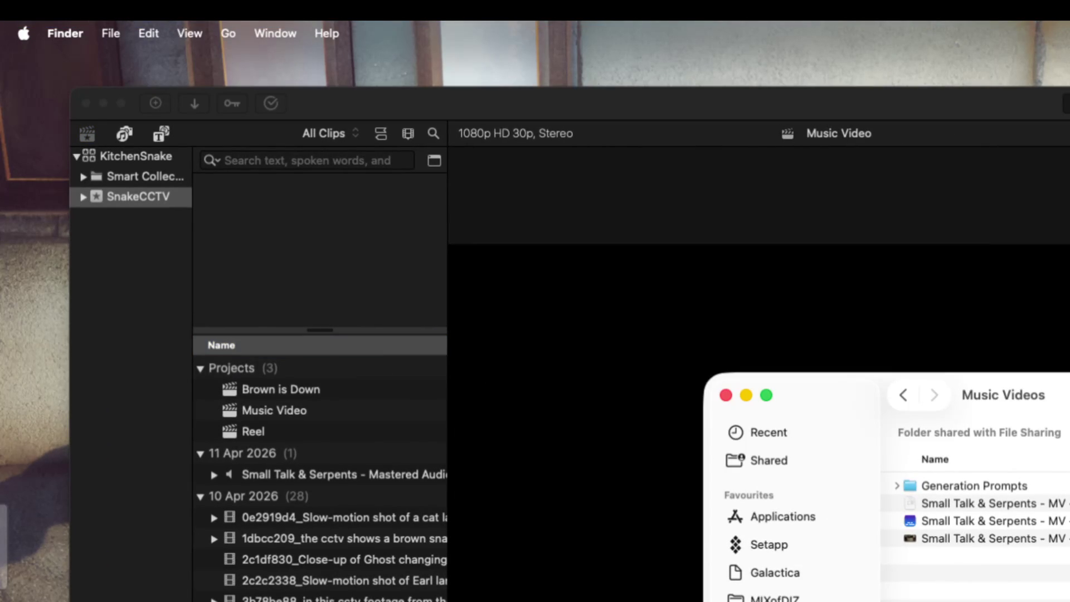
key(super+Tab)
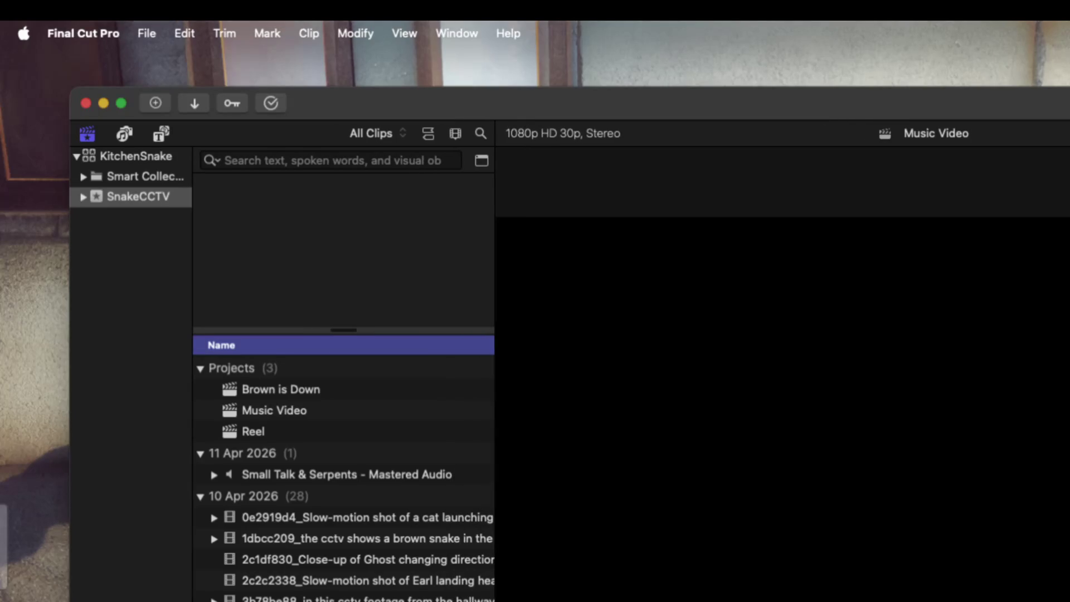
key(super+Tab)
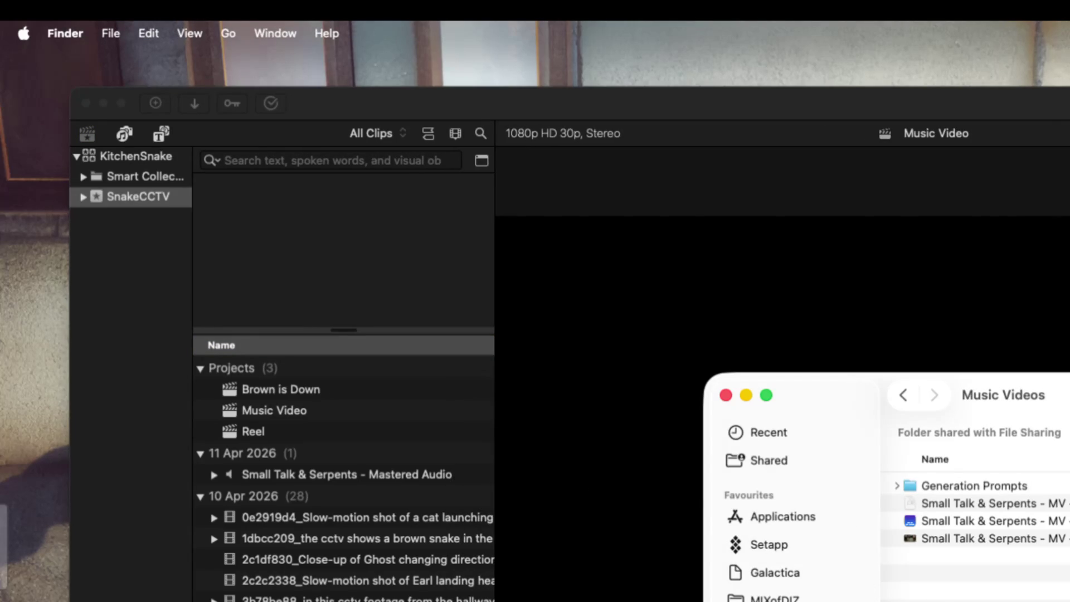
key(super+alt+l)
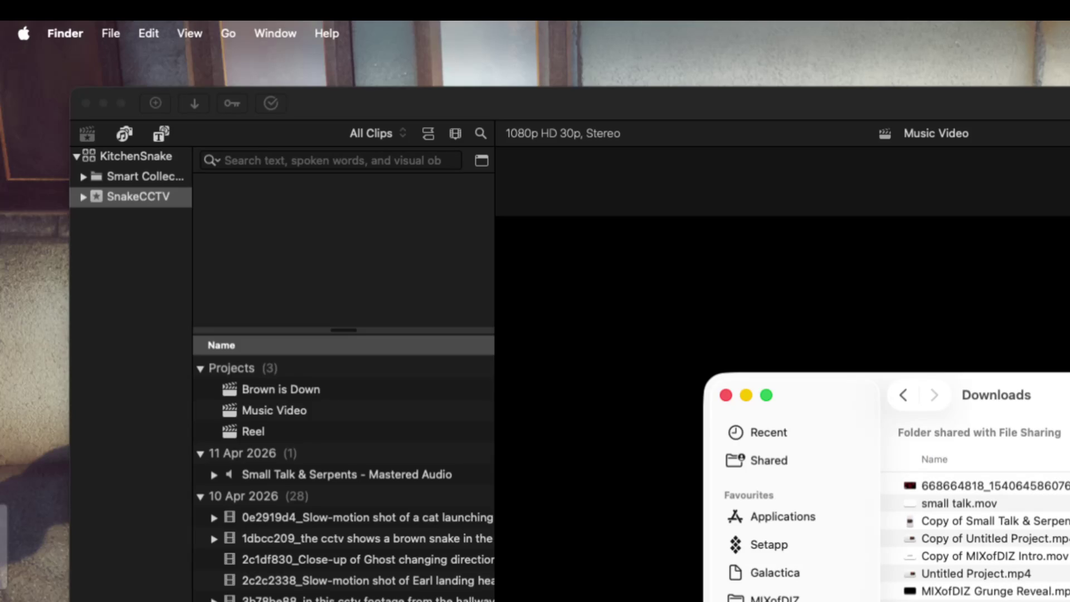
click(984, 539)
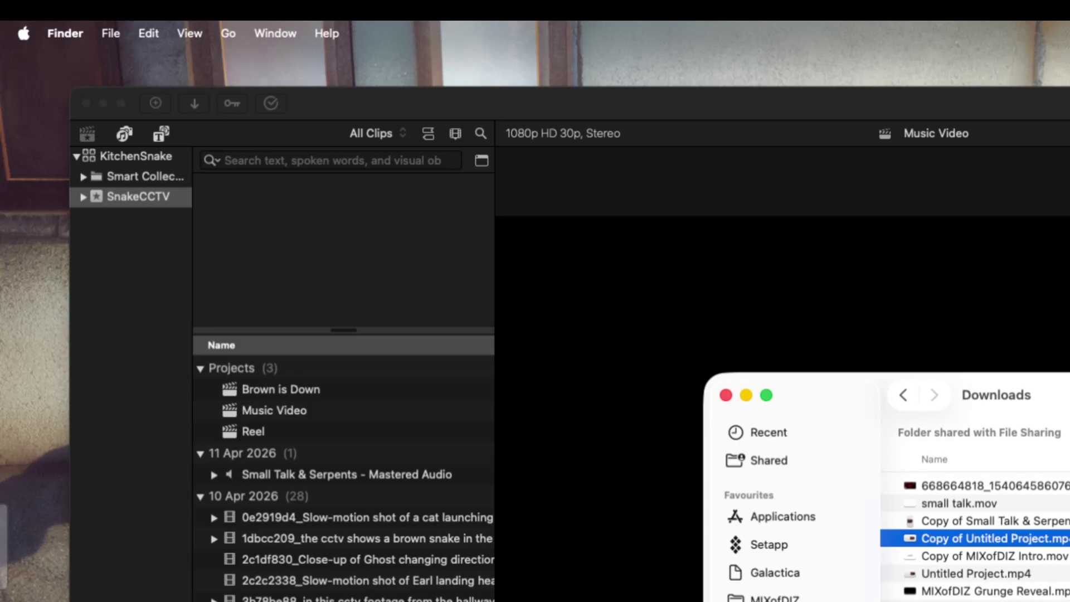
Rename the copied Untitled Project file to STSwide.mp4
click(985, 537)
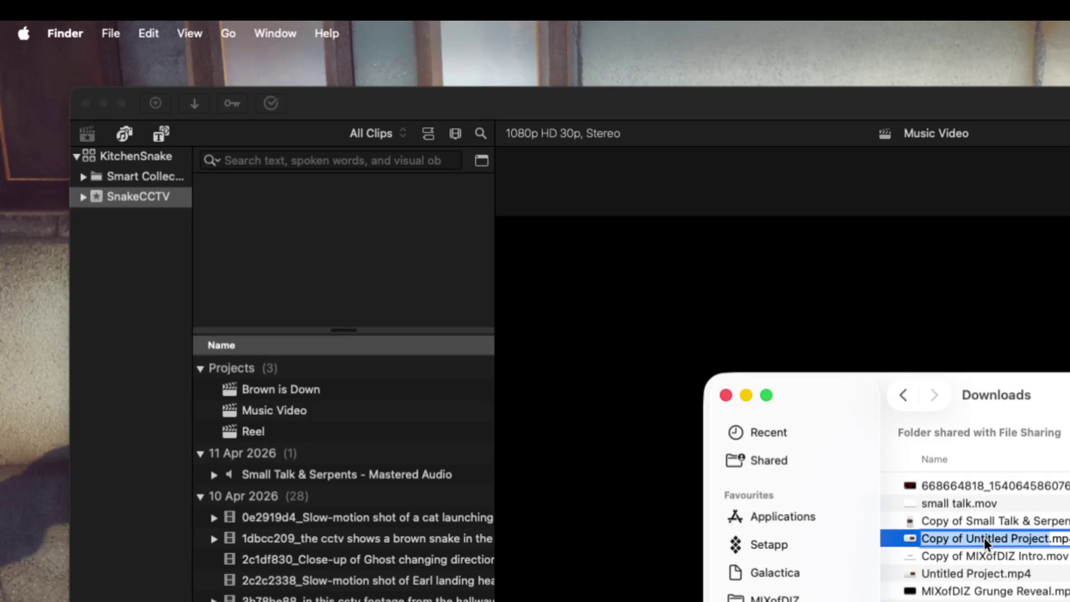
text(ST.mp4)
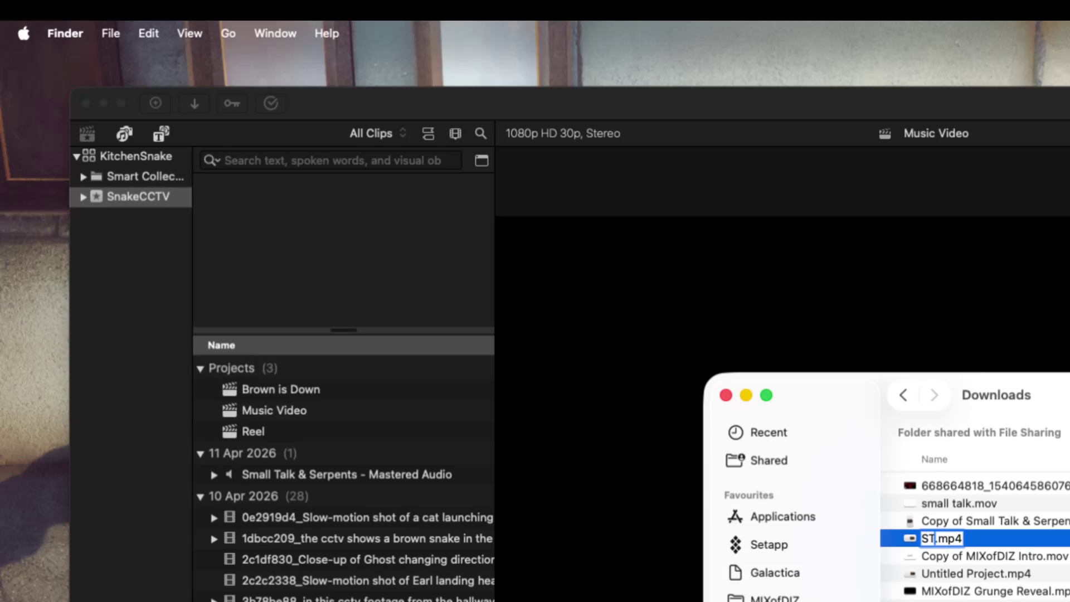
text(S)
text(wiide)
key(BackSpace)
key(BackSpace)
key(BackSpace)
text(de)
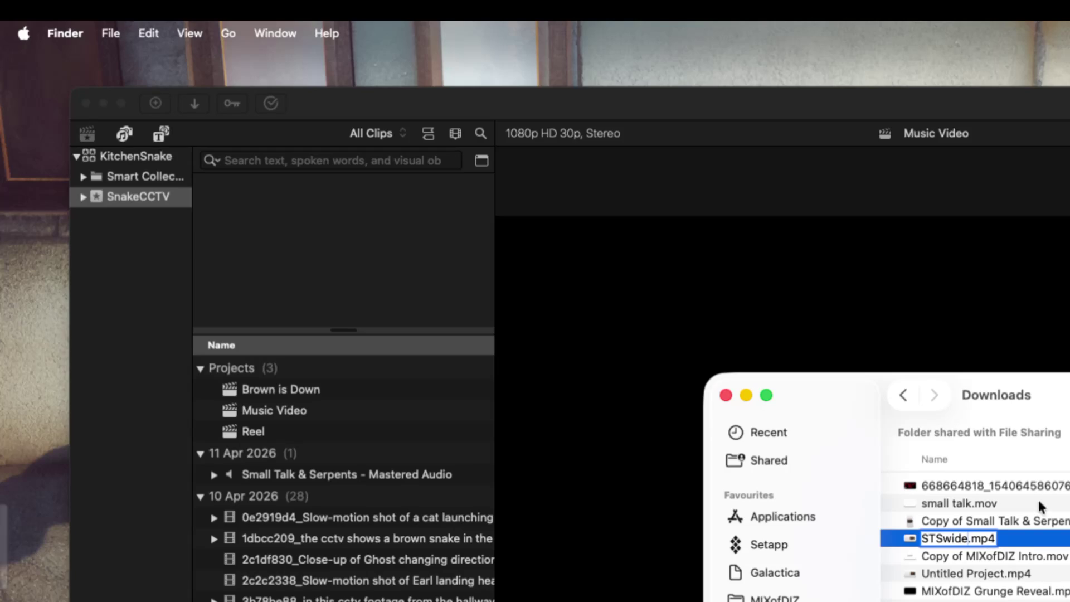
click(1004, 521)
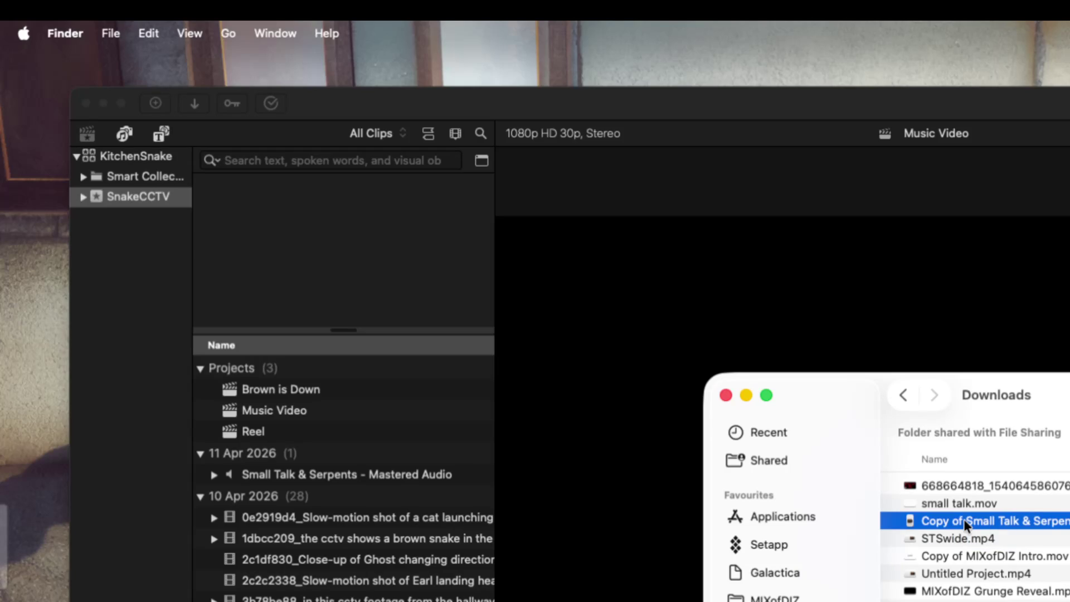
Rename the copied Small Talk file to STStall.mp4
key(Return)
text(STA)
key(BackSpace)
text(S)
text(tall)
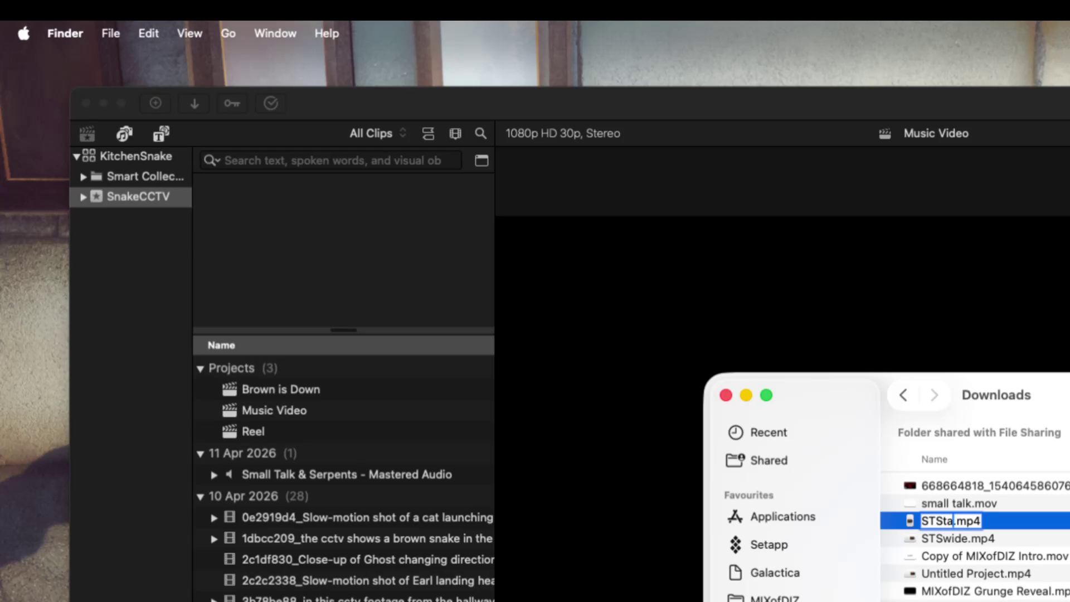
key(Return)
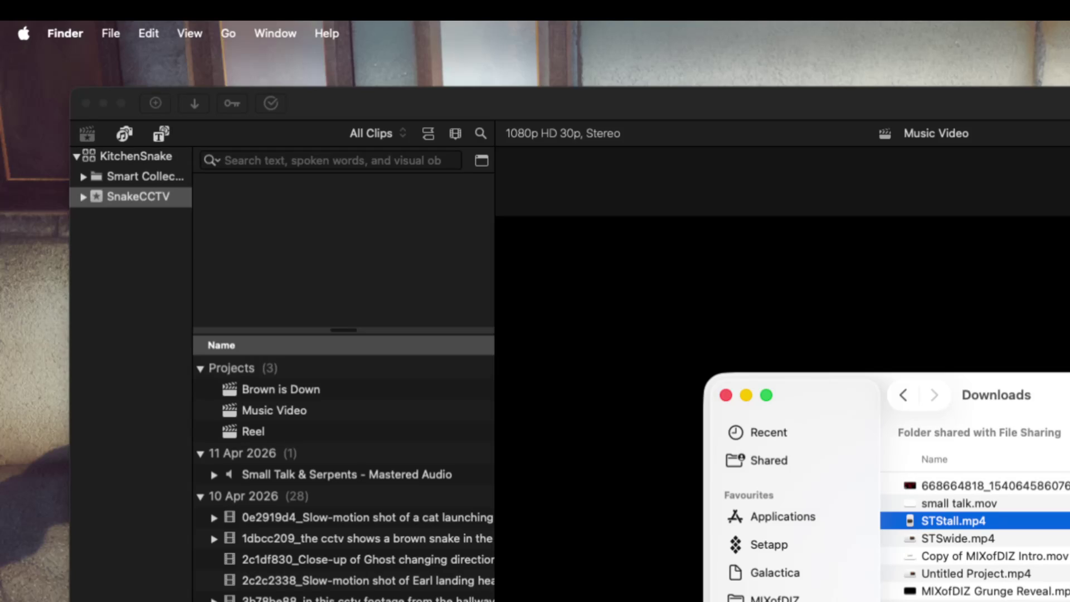
click(1006, 555)
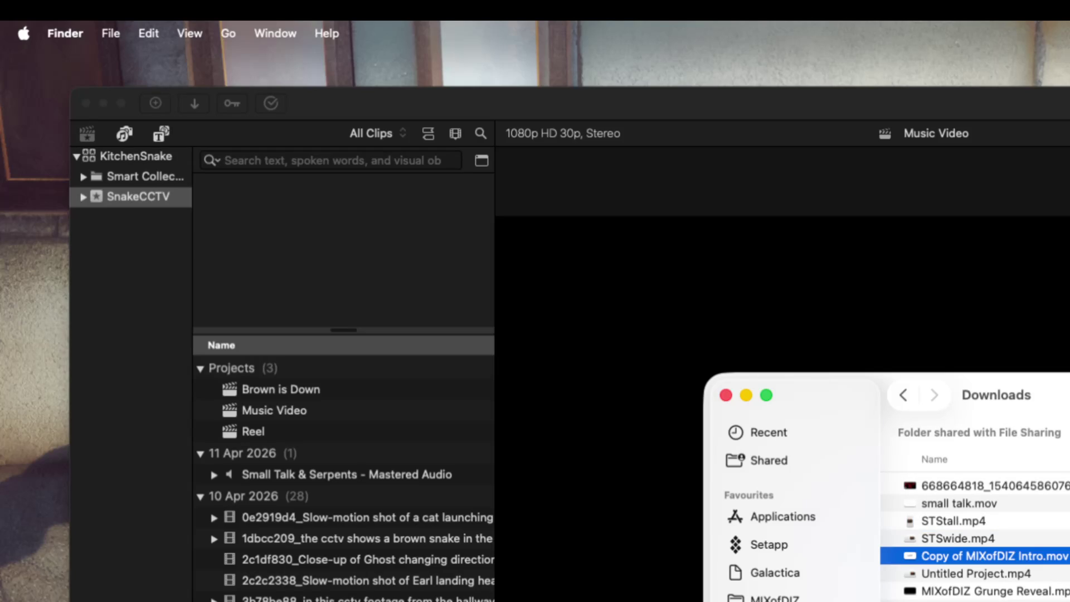
key(space)
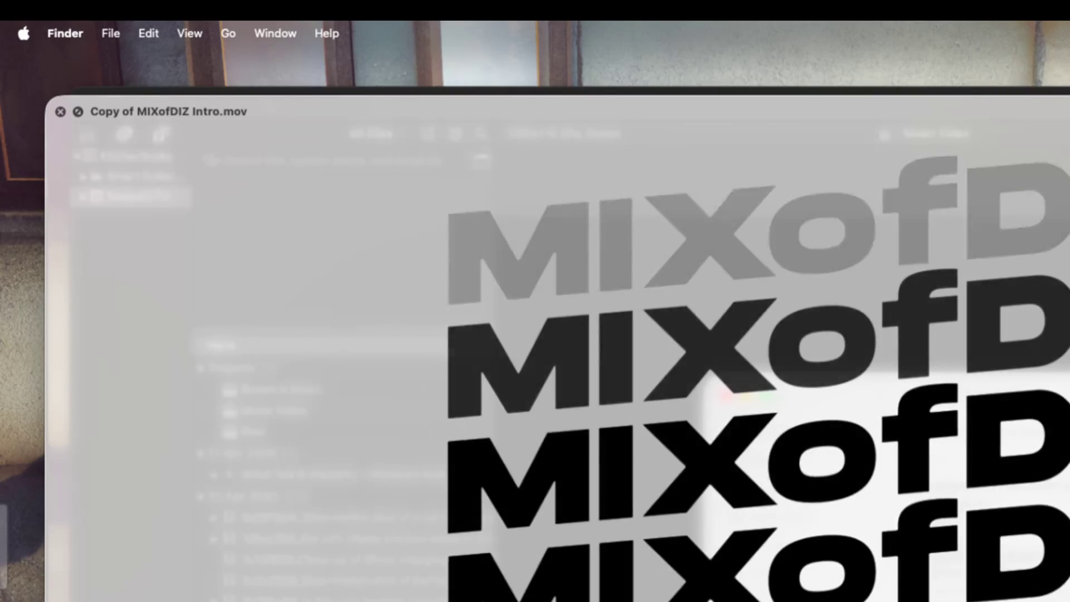
key(space)
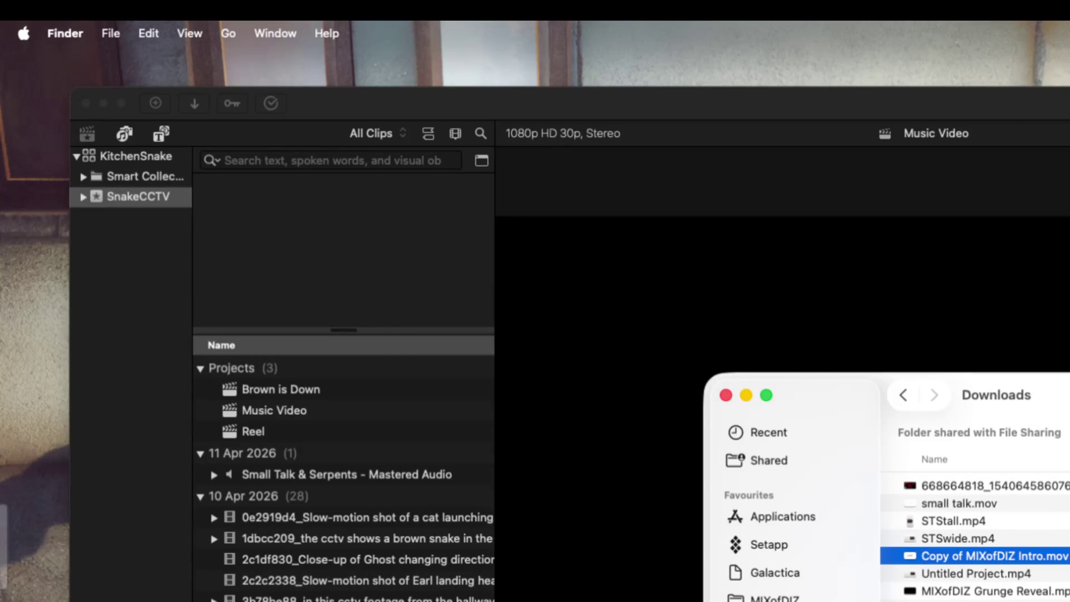
click(976, 574)
key(space)
key(space)
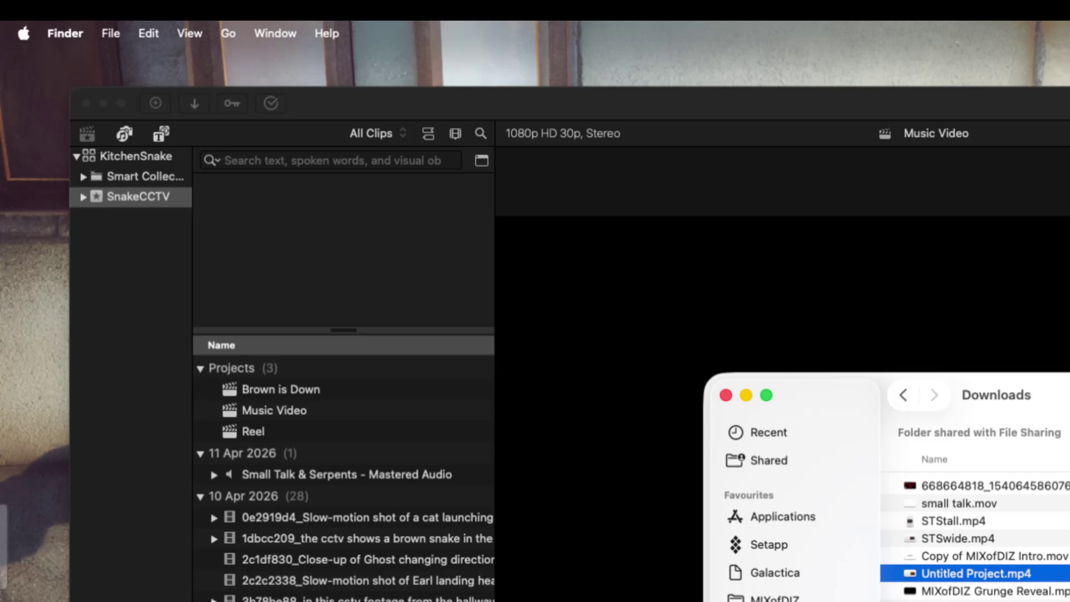
click(981, 591)
key(space)
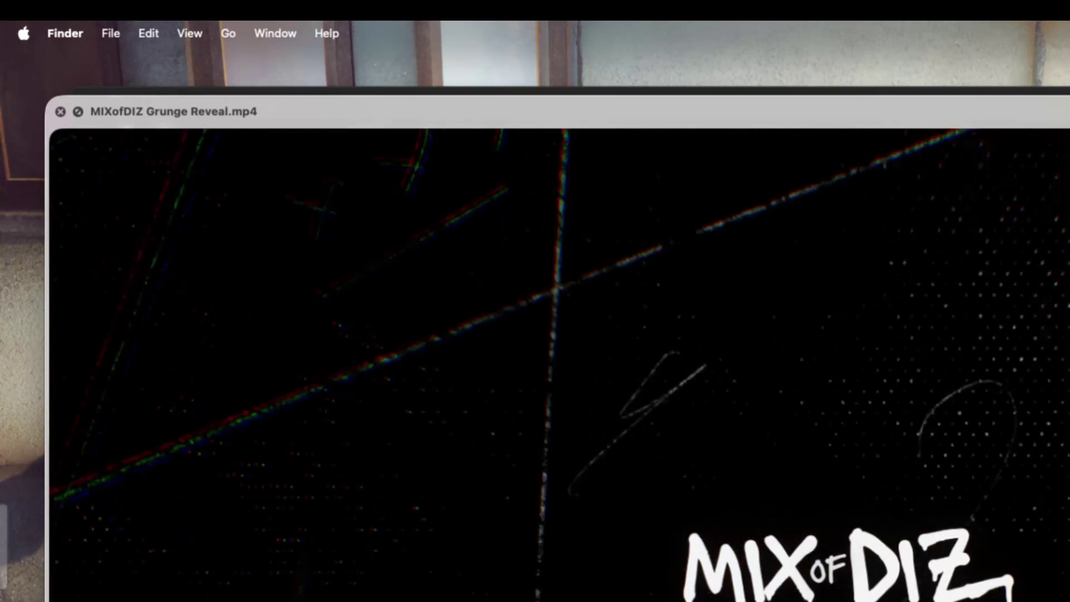
key(space)
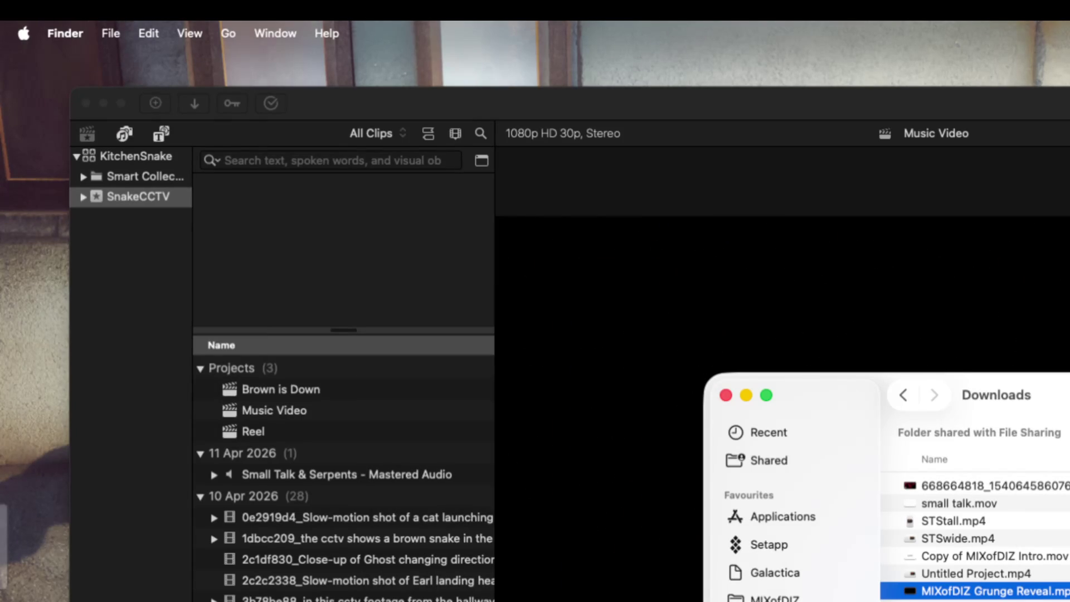
click(976, 601)
key(space)
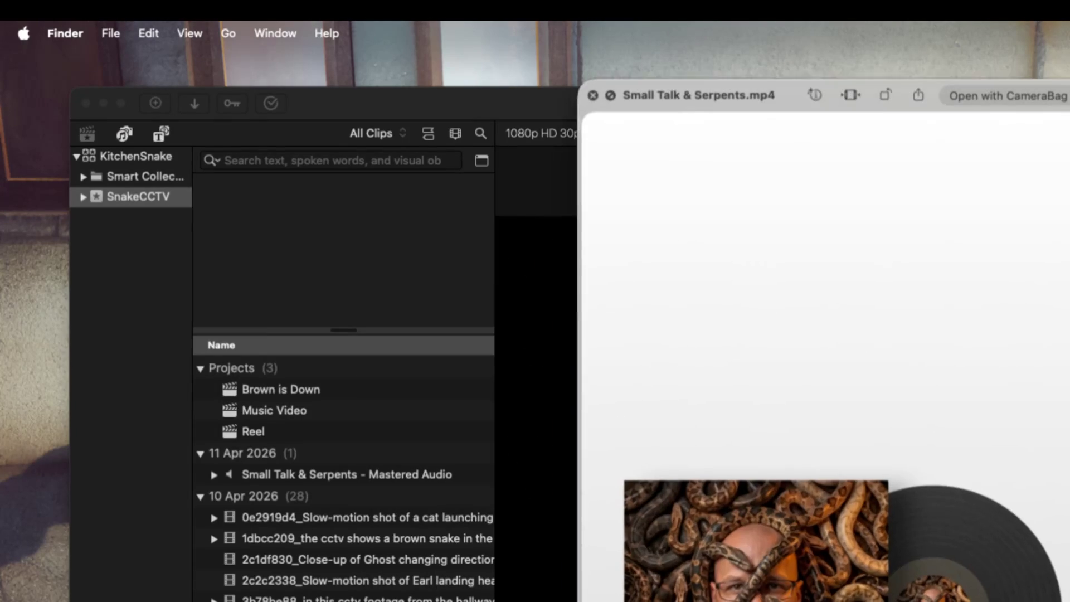
key(space)
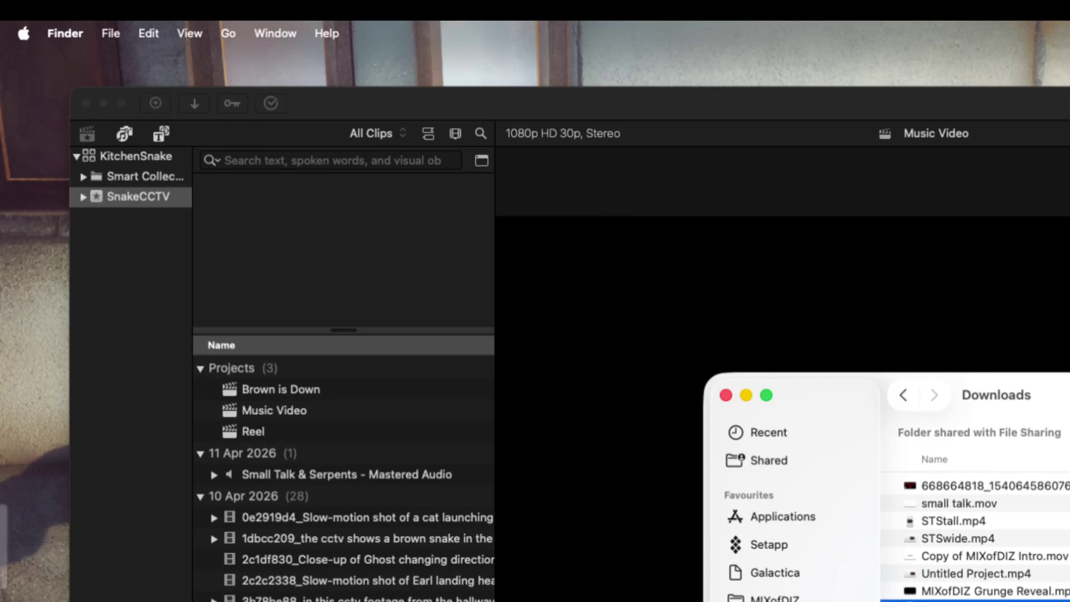
click(1032, 505)
key(space)
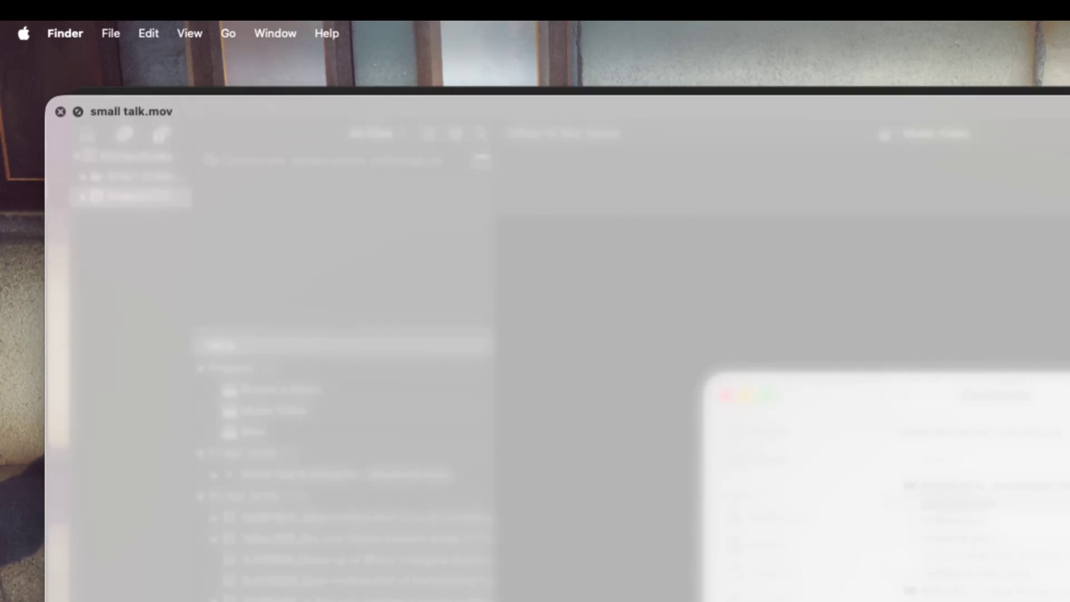
key(space)
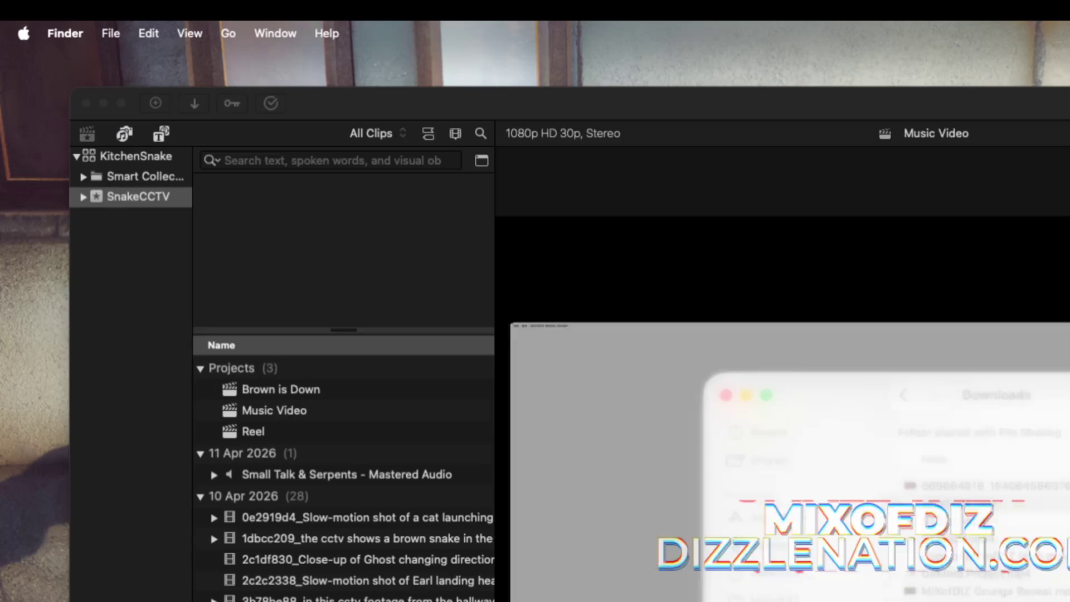
key(space)
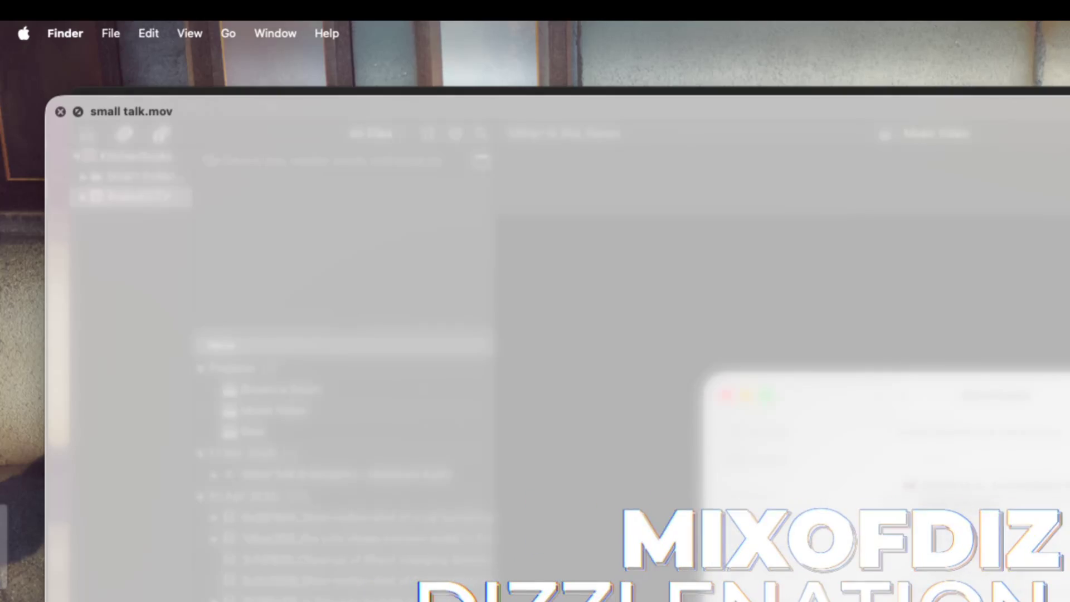
key(space)
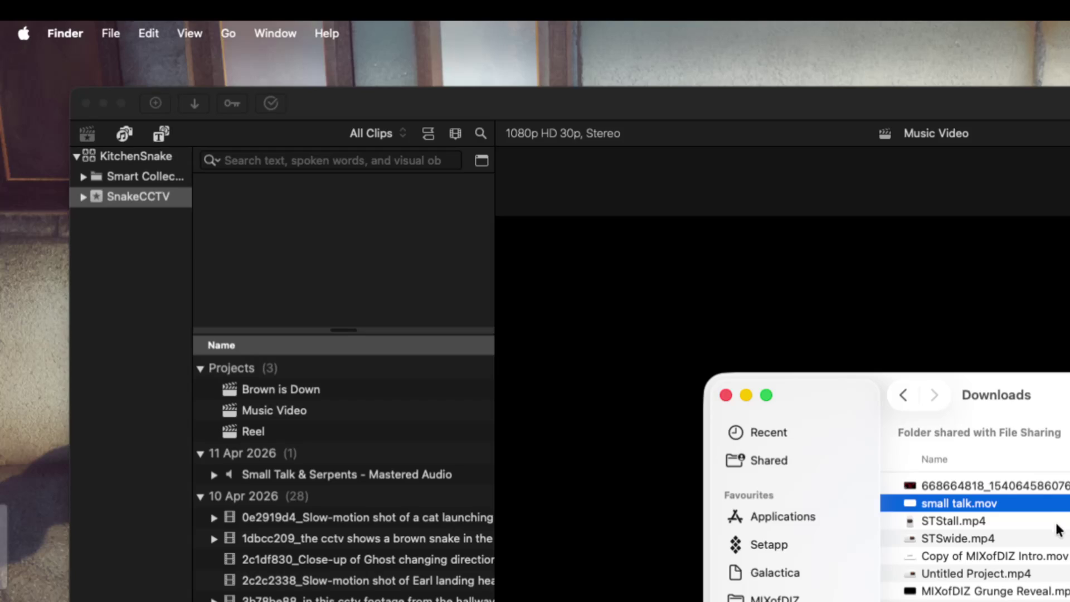
Drag small talk.mov, STStall.mp4, STSwide.mp4 and both MIXofDIZ videos into the SnakeCCTV event
shift+click(984, 524)
shift+click(994, 539)
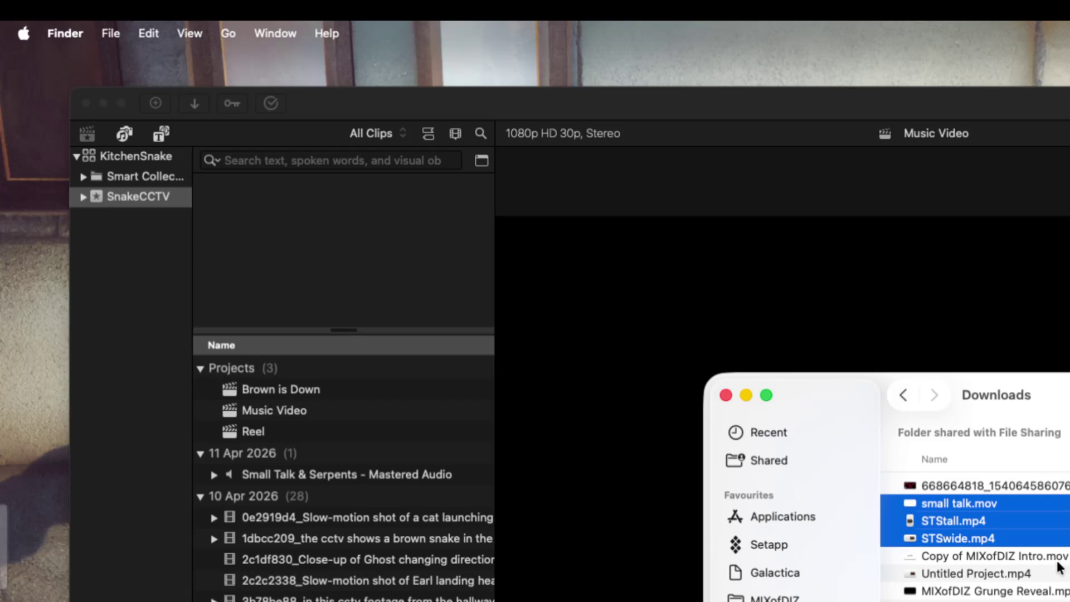
shift+click(995, 557)
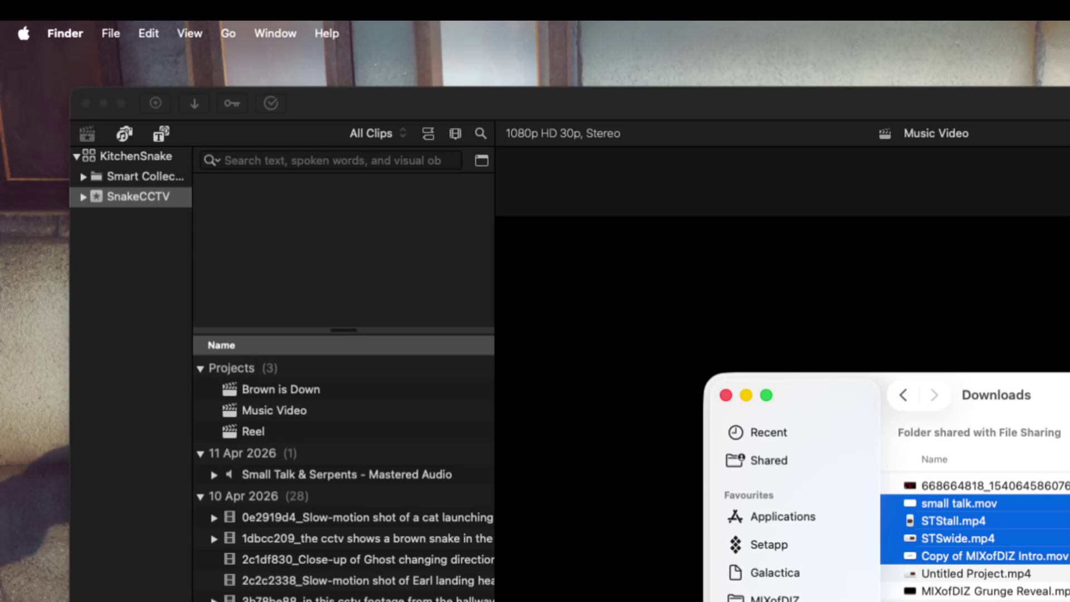
super+click(1014, 593)
mouse_move(955, 524)
mouse_down()
mouse_move(469, 485)
mouse_move(406, 461)
mouse_move(388, 434)
mouse_move(414, 560)
mouse_up()
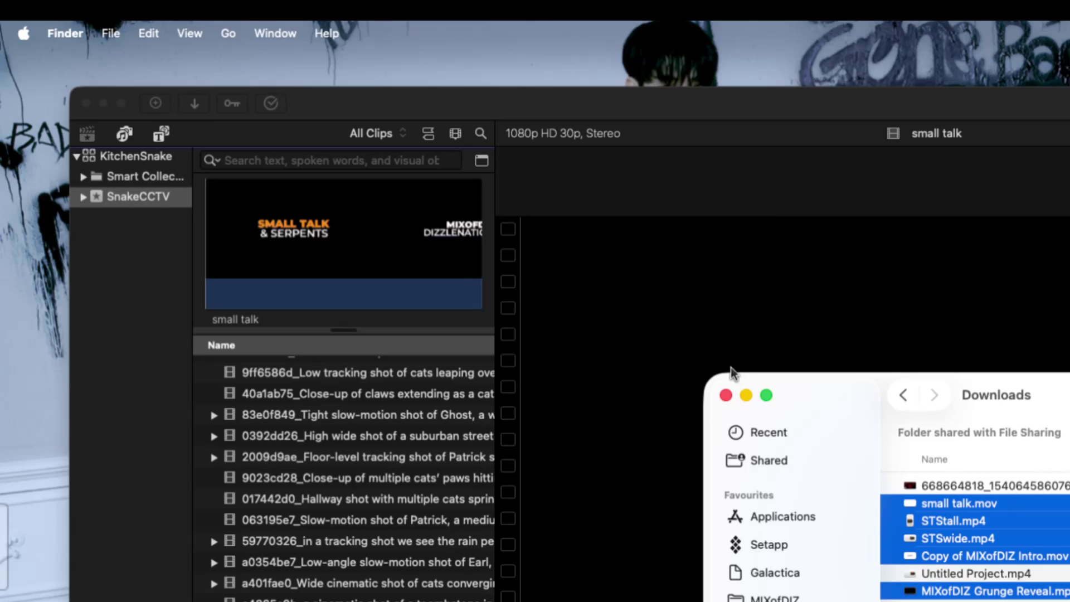
drag(570, 104, 557, 88)
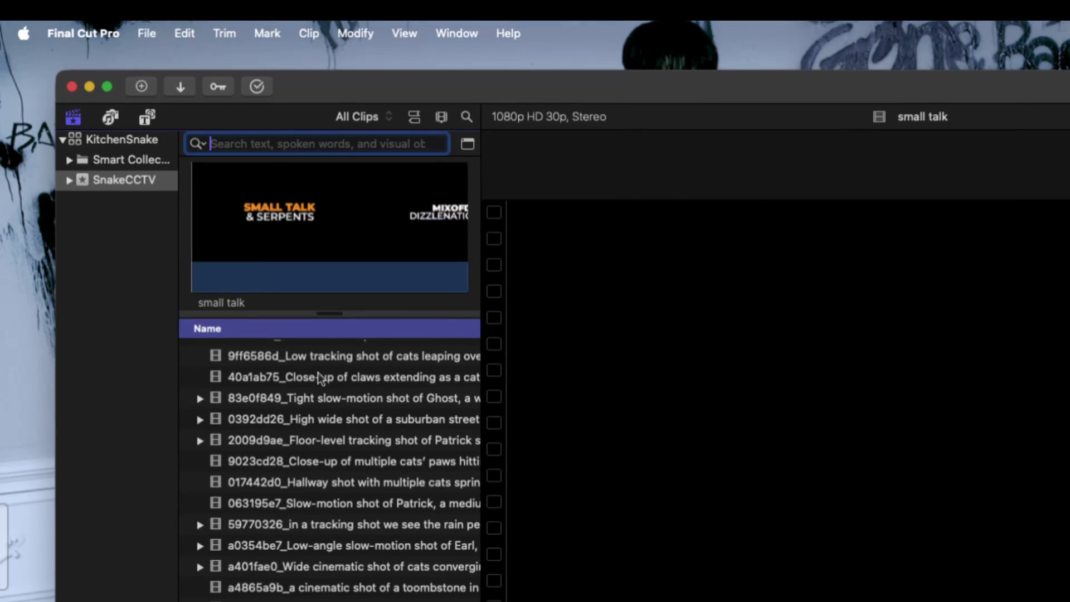
Clear the browser selection, leaving the Music Video project unselected
scroll(326, 400, up, 10)
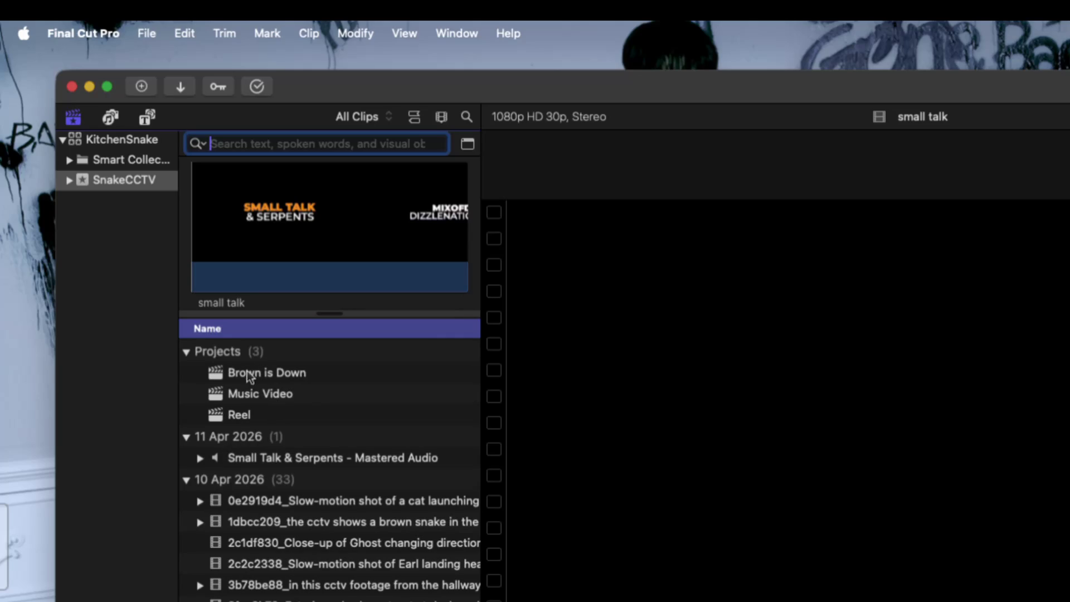
click(235, 353)
right_click(352, 395)
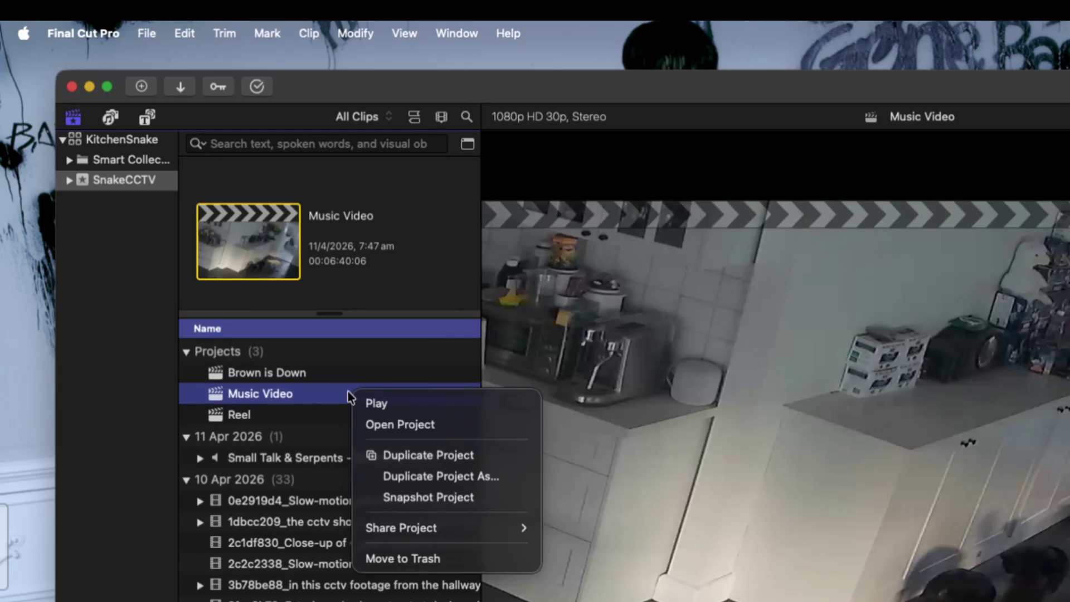
click(276, 442)
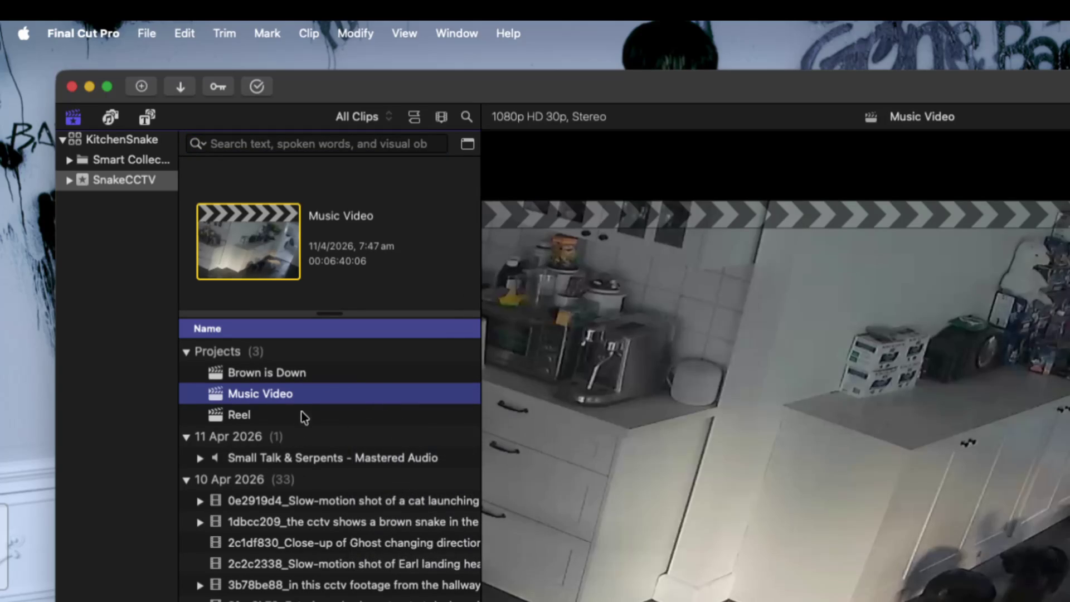
click(209, 350)
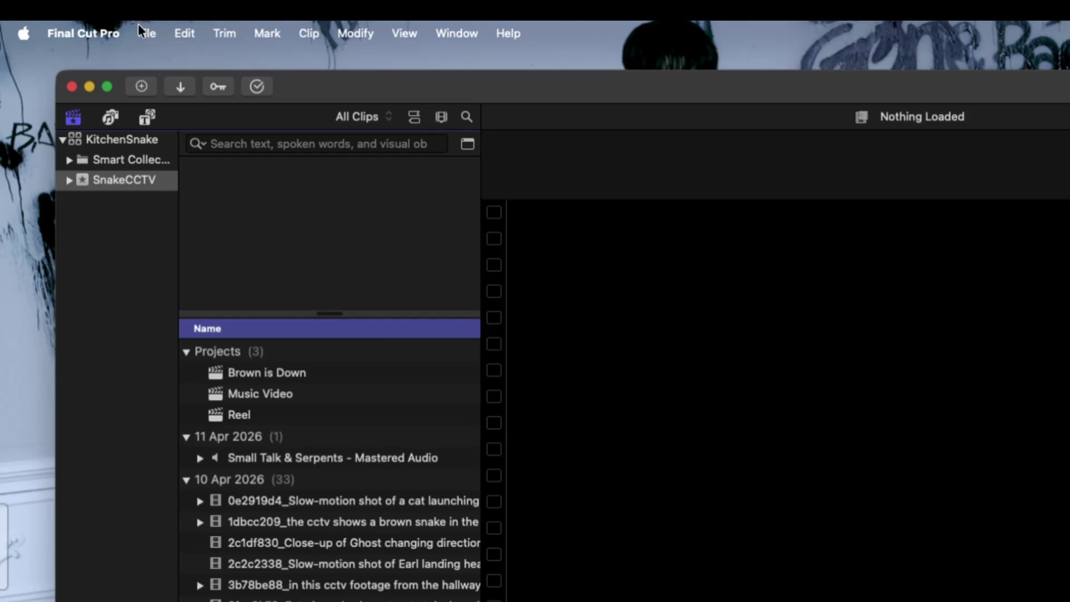
Start a new project and name it STSLwide
click(140, 28)
mouse_move(226, 61)
click(383, 64)
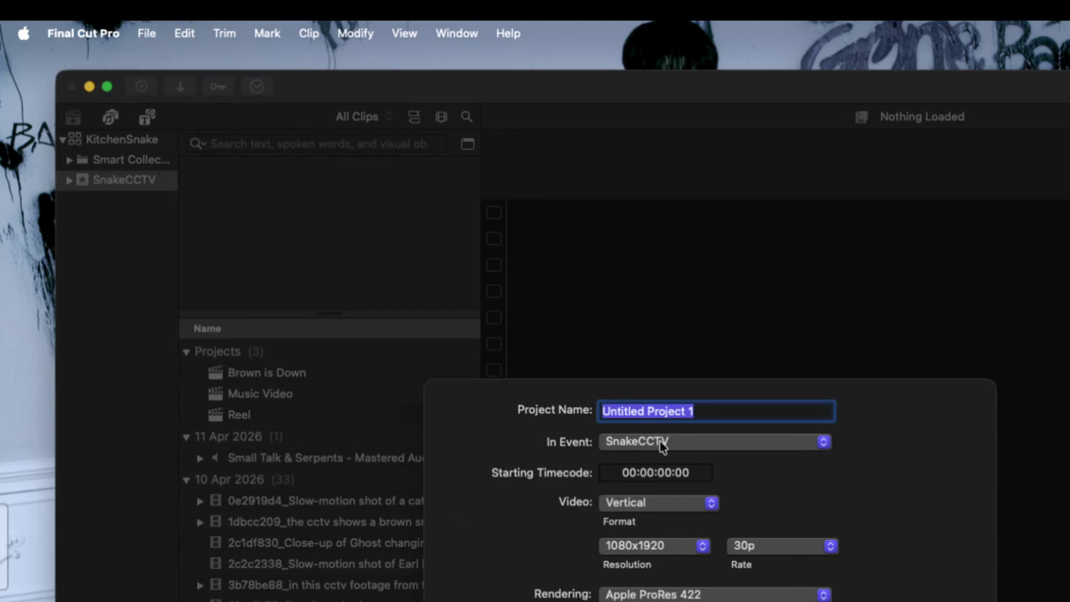
text(STS)
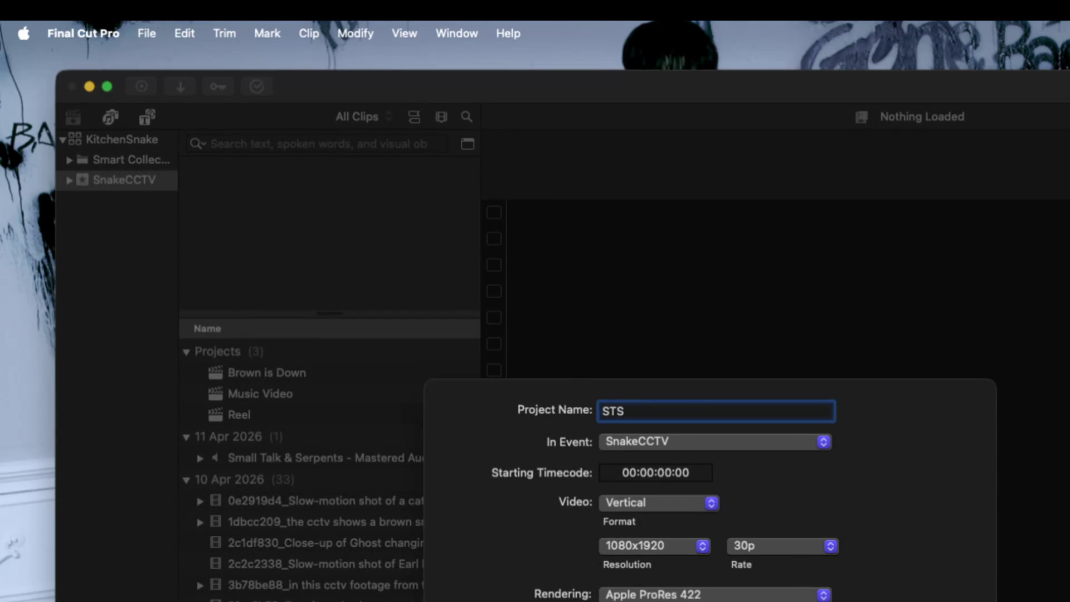
text(wide)
click(629, 411)
Keep the project in SnakeCCTV, use automatic settings from the first clip, and create it
click(671, 500)
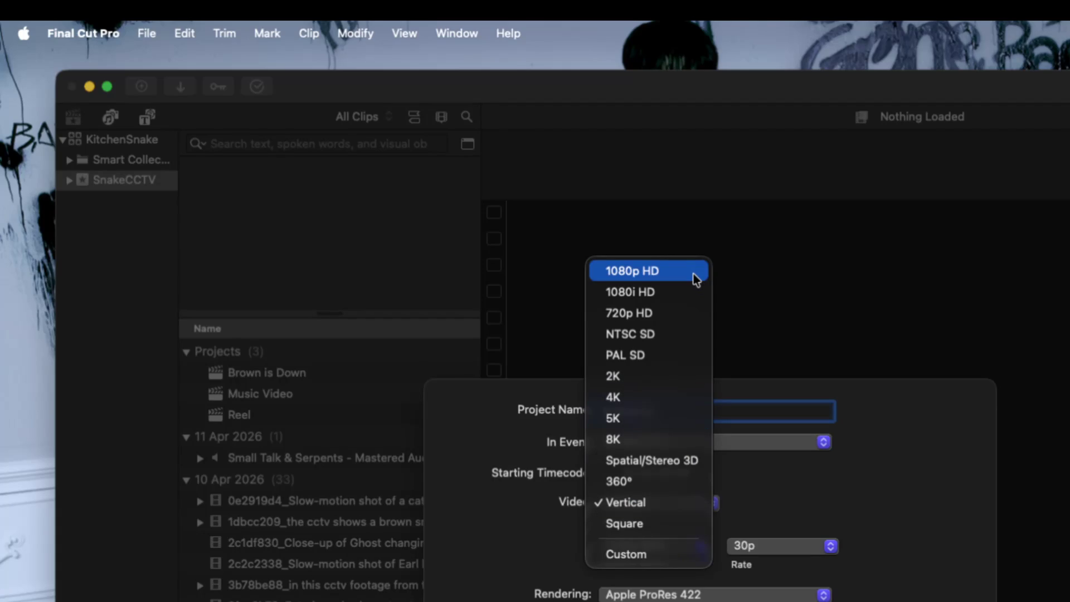
click(877, 467)
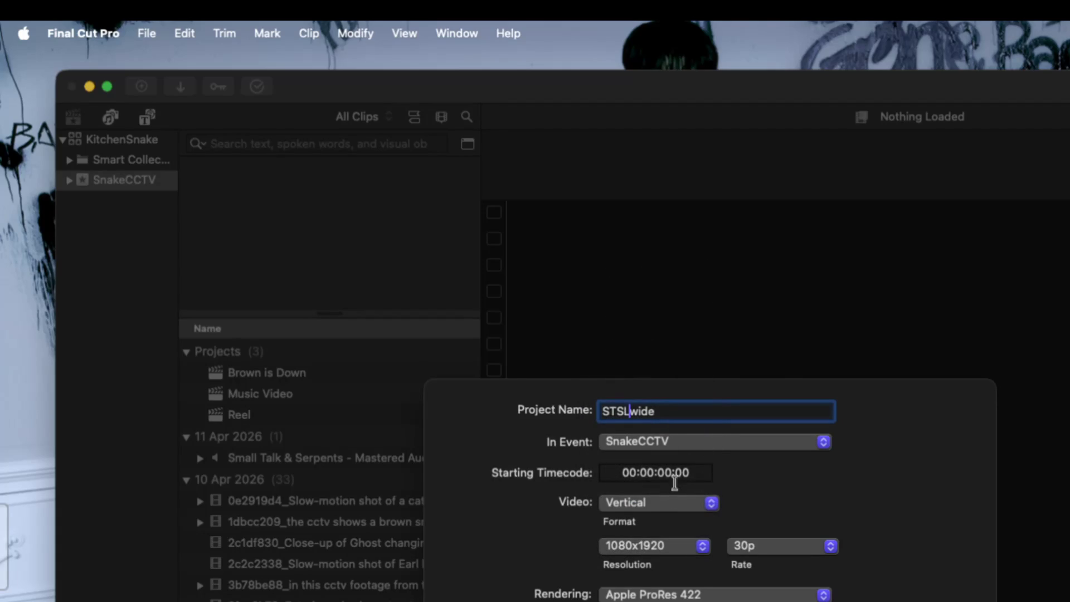
click(663, 501)
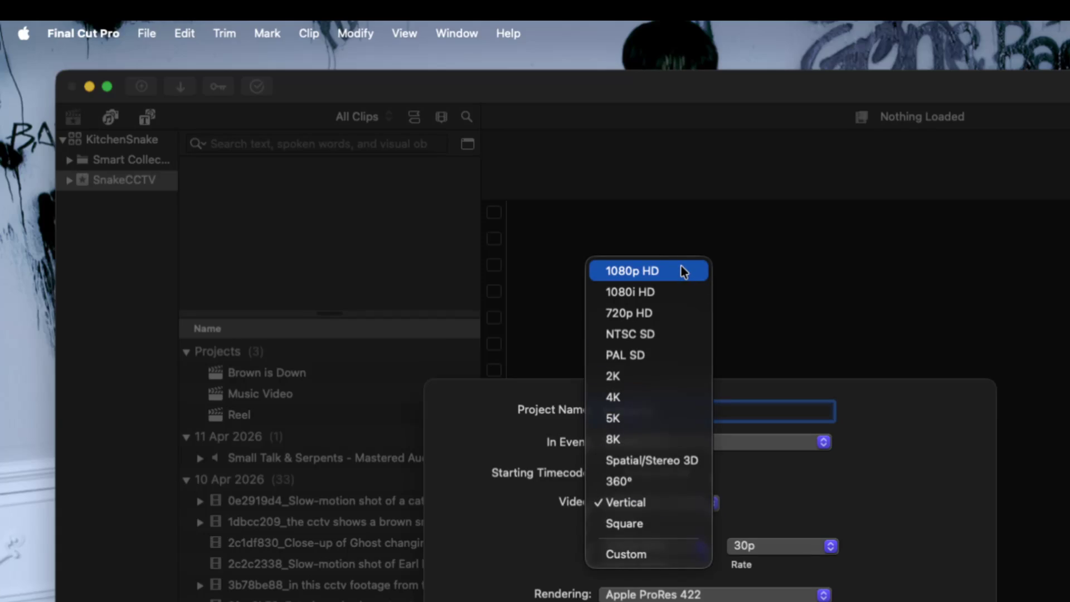
click(681, 266)
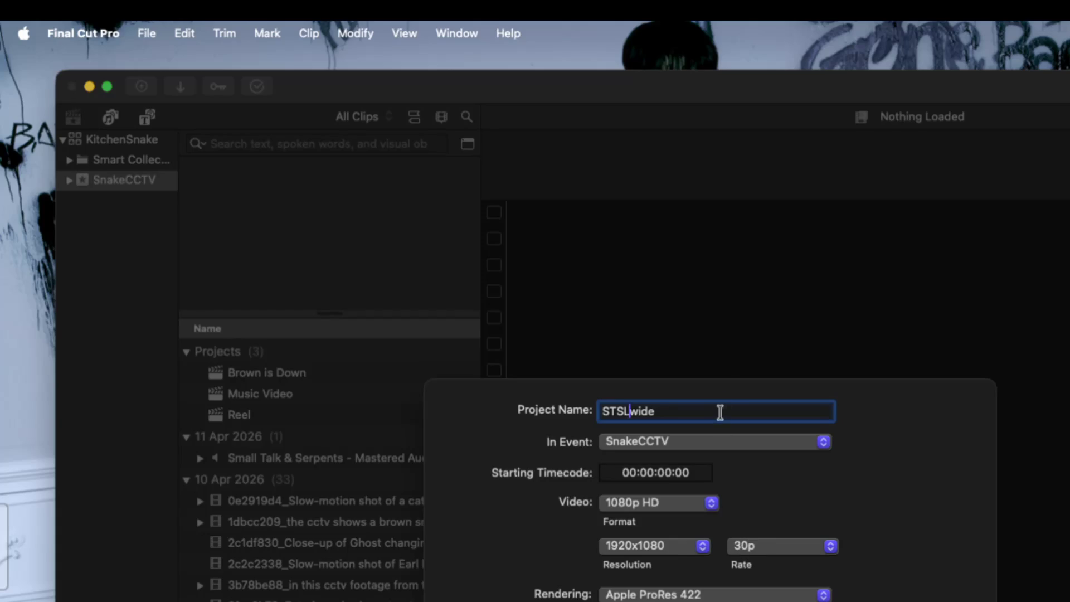
click(705, 443)
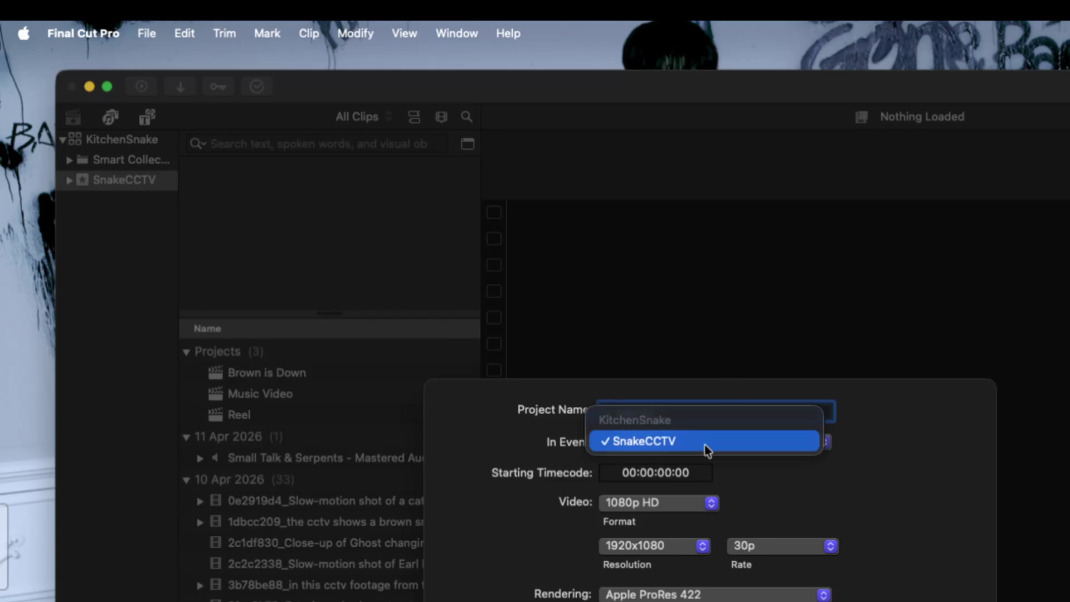
click(704, 444)
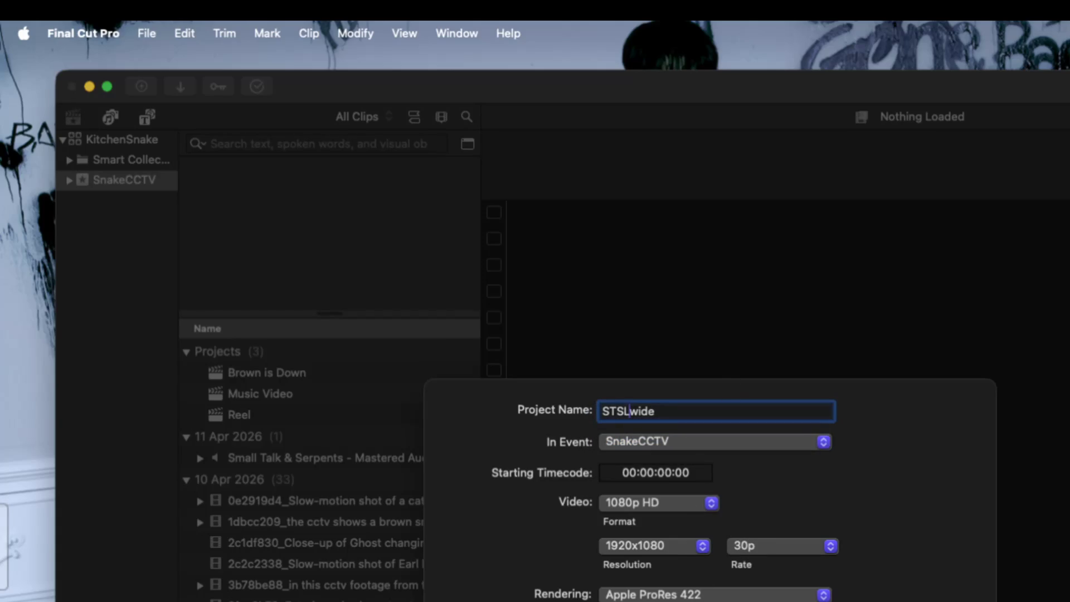
click(636, 601)
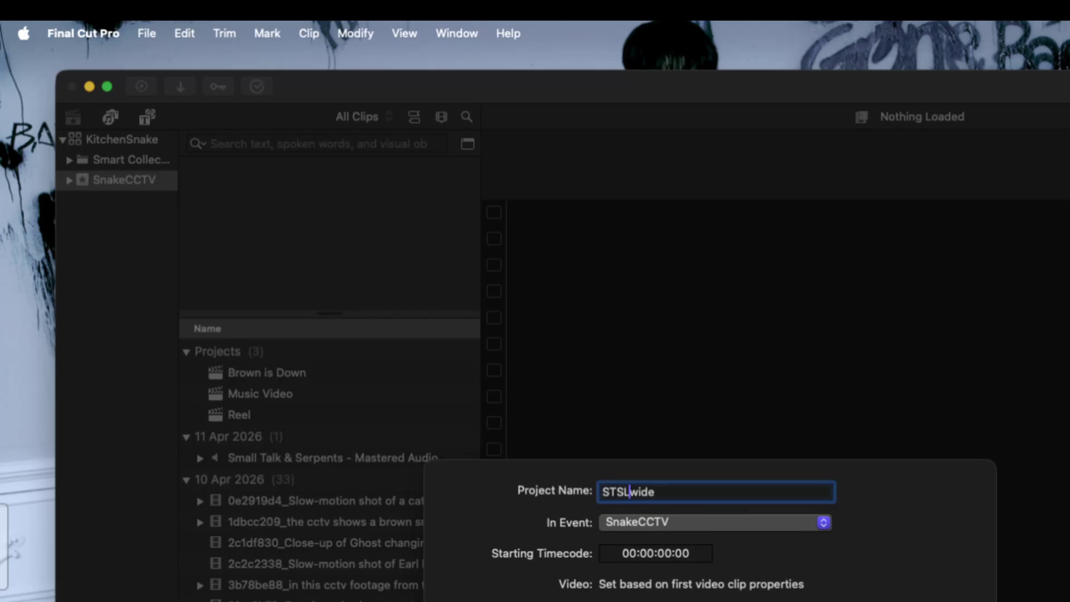
key(Return)
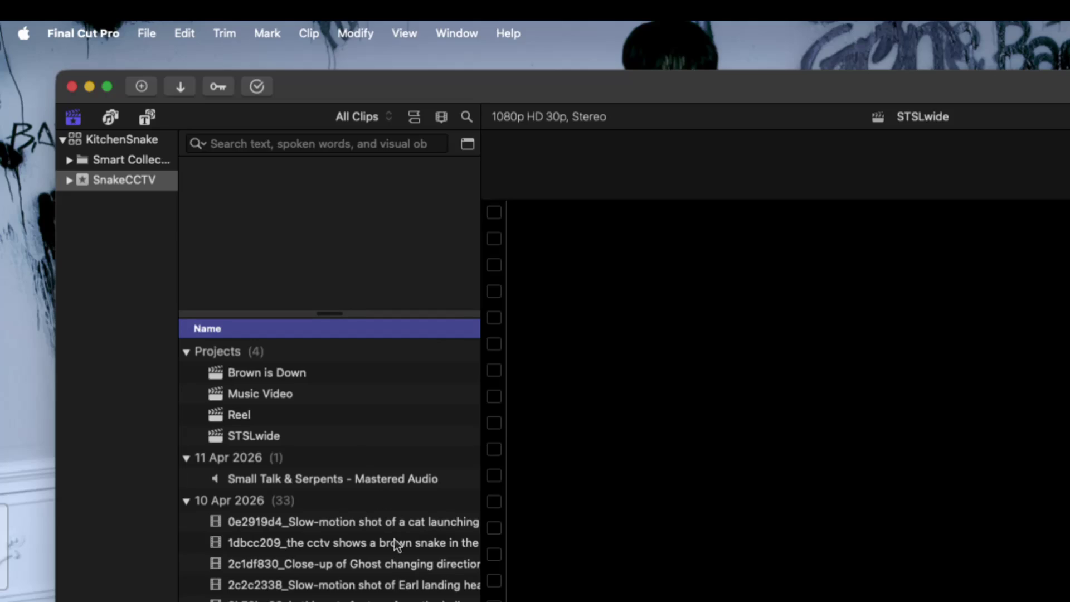
Open STSLwide and drop the STSwide clip into its timeline, accepting 2K 30p settings
click(287, 436)
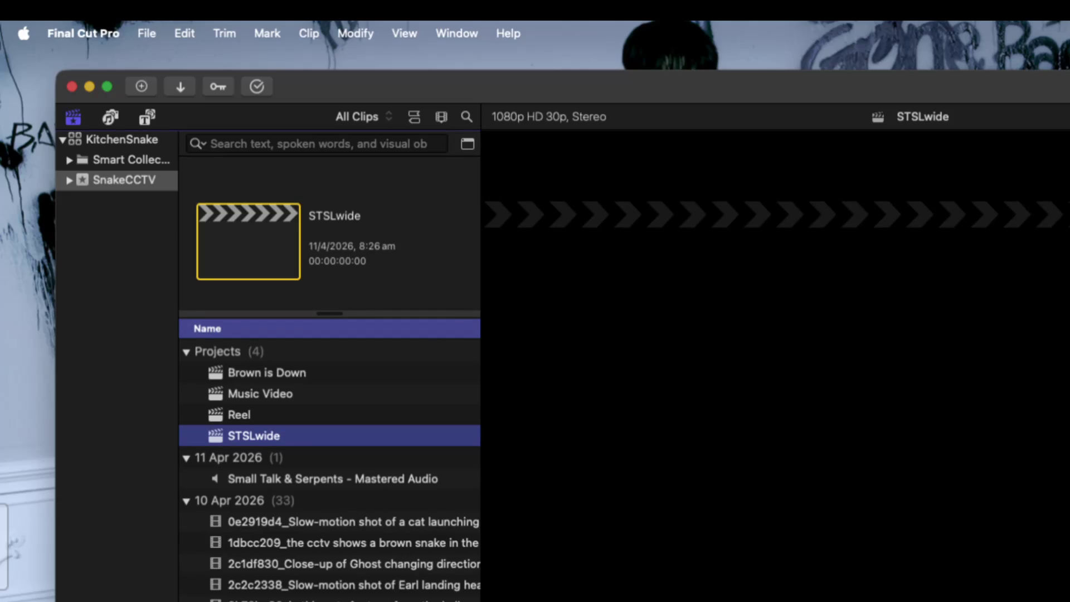
scroll(347, 552, down, 5)
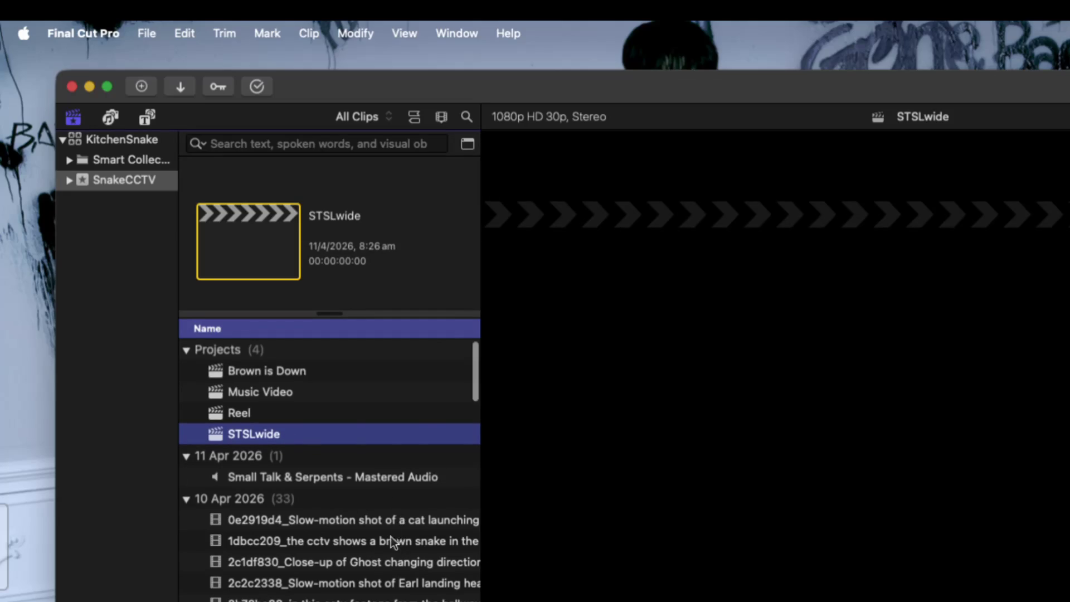
scroll(458, 446, down, 10)
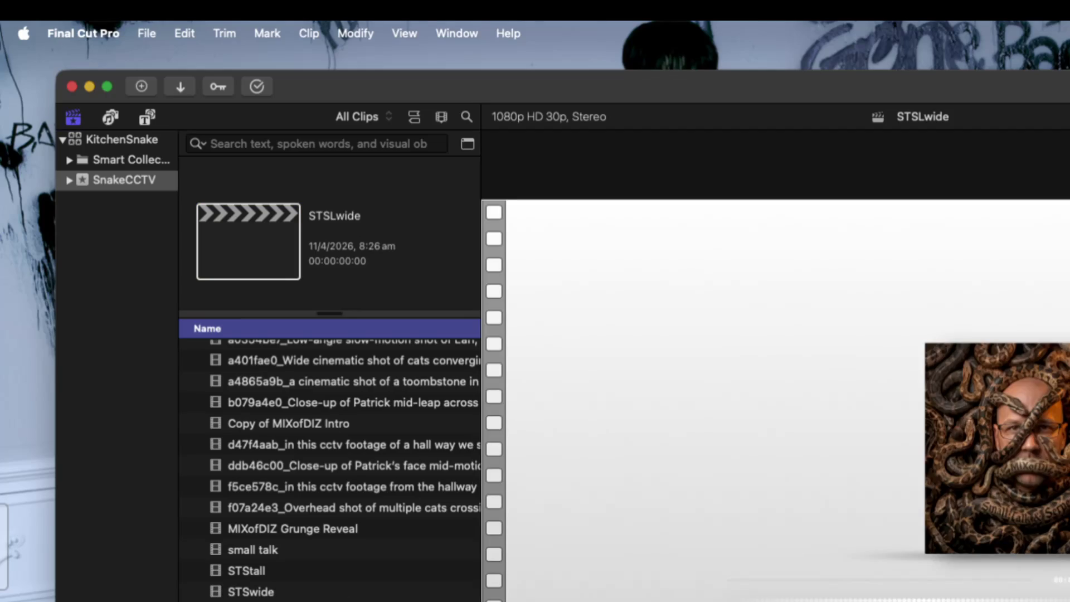
drag(251, 591, 558, 600)
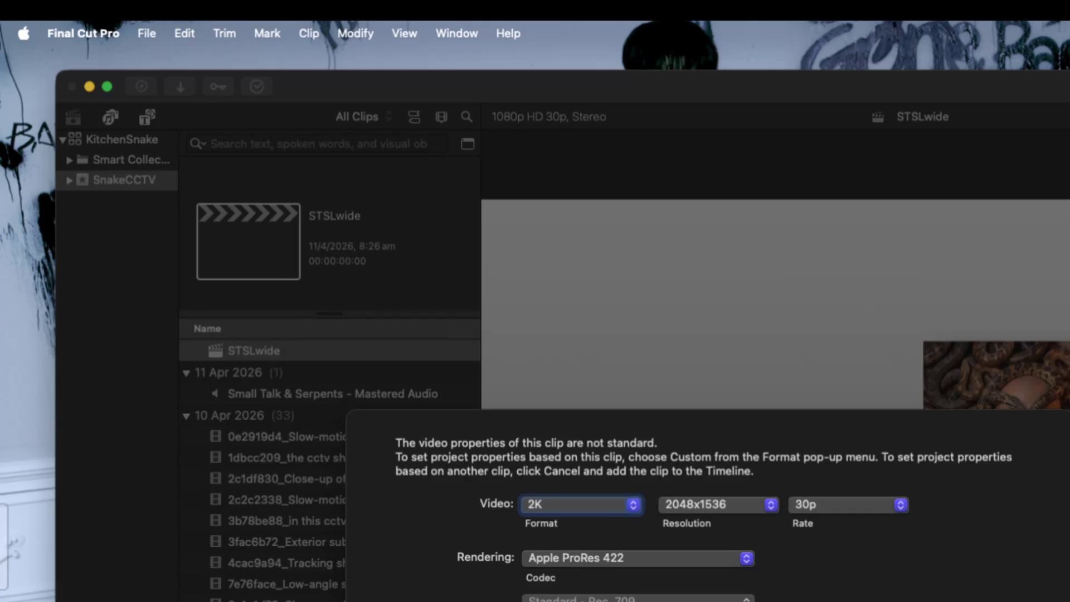
key(Return)
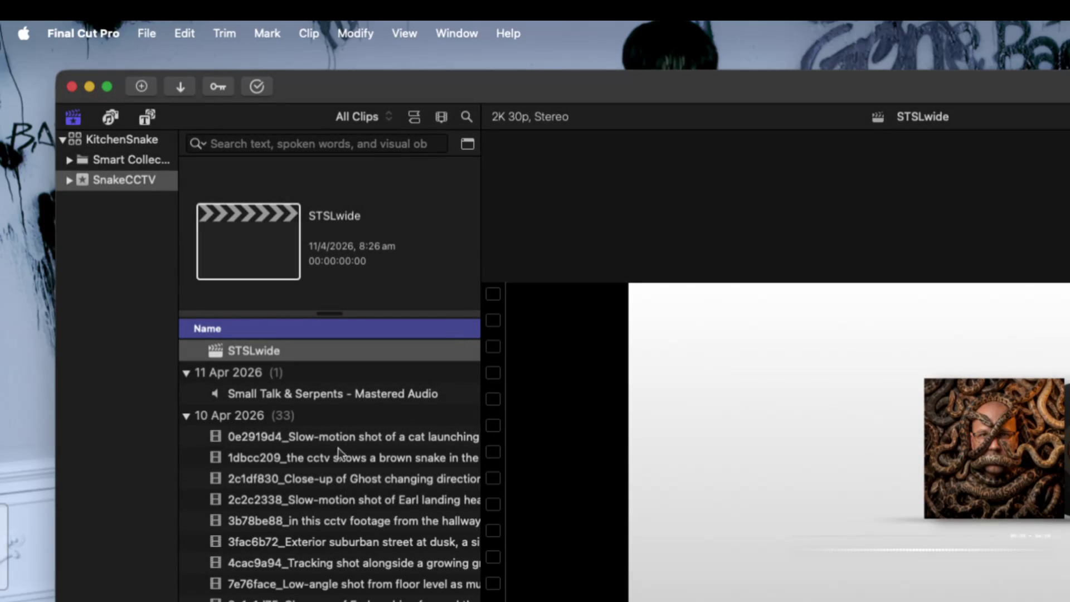
right_click(377, 402)
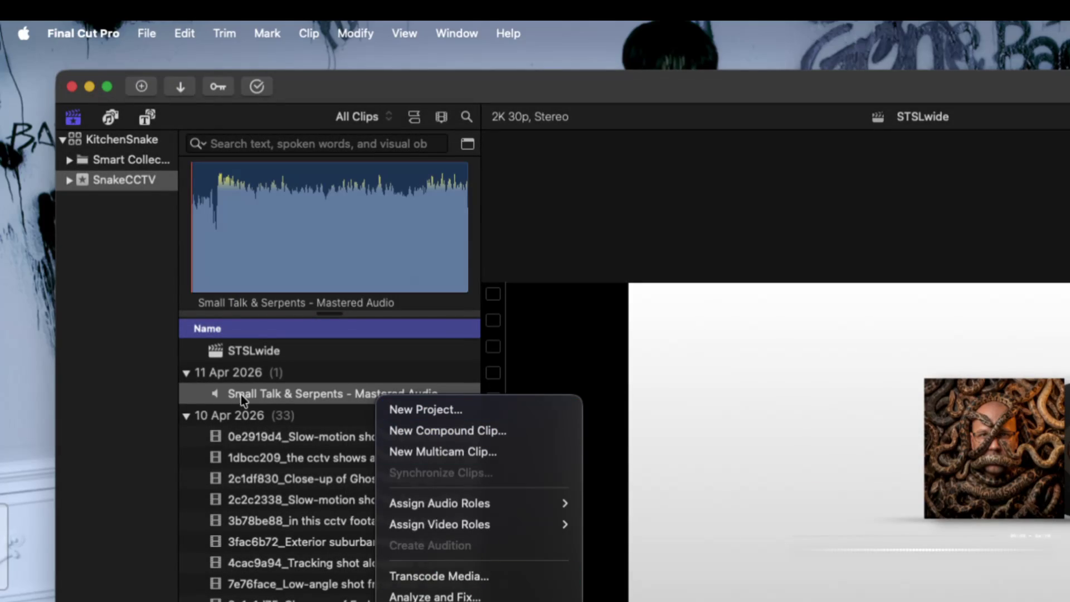
click(189, 399)
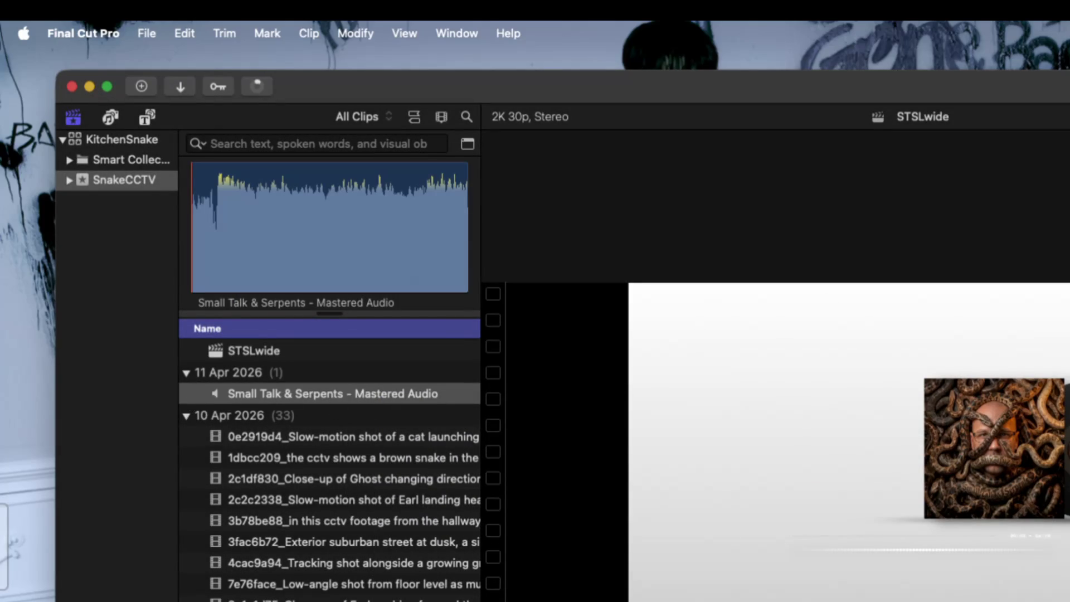
Show the Inspector, select STSLwide and the Small Talk & Serpents audio, and play the project
key(super+4)
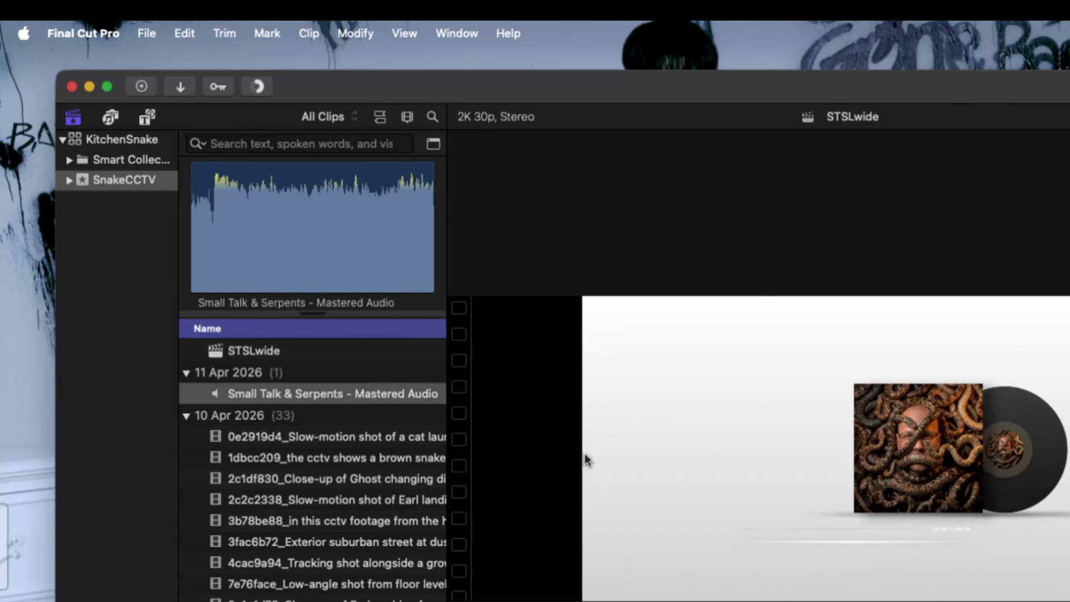
click(305, 355)
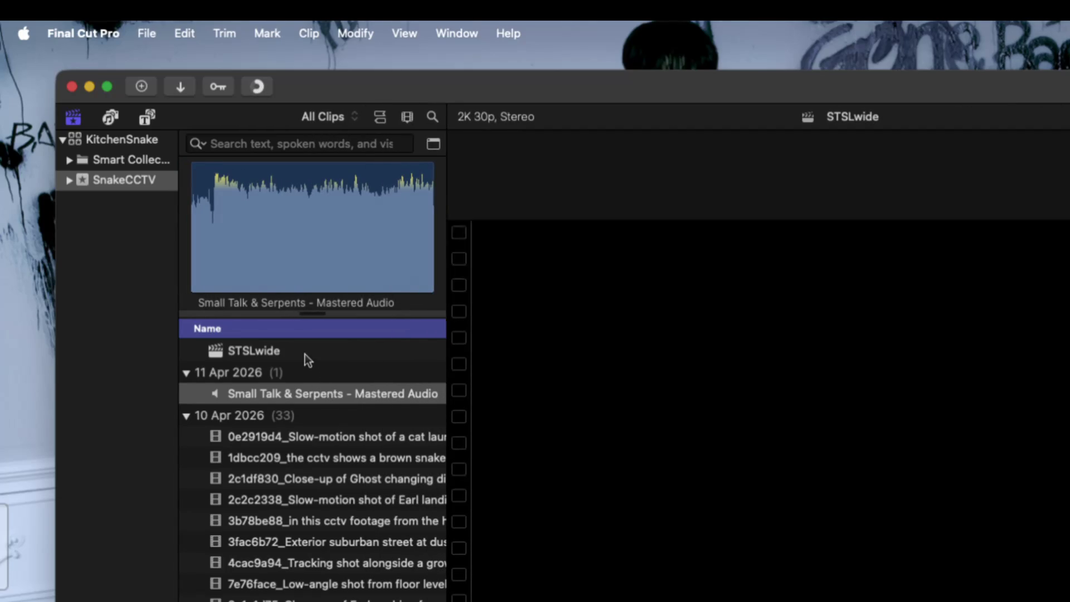
click(320, 389)
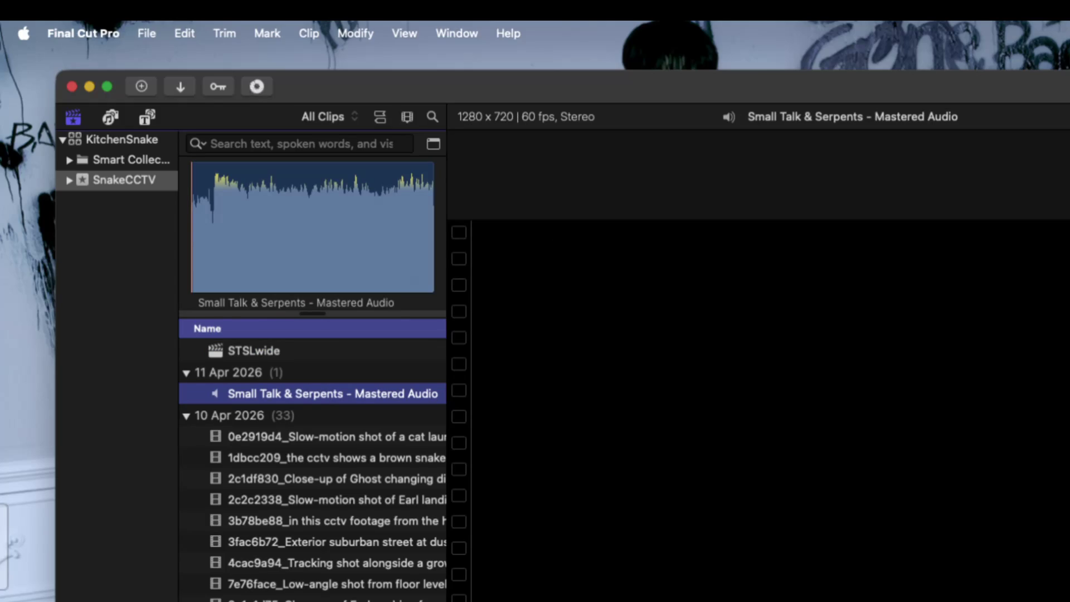
key(super+2)
key(space)
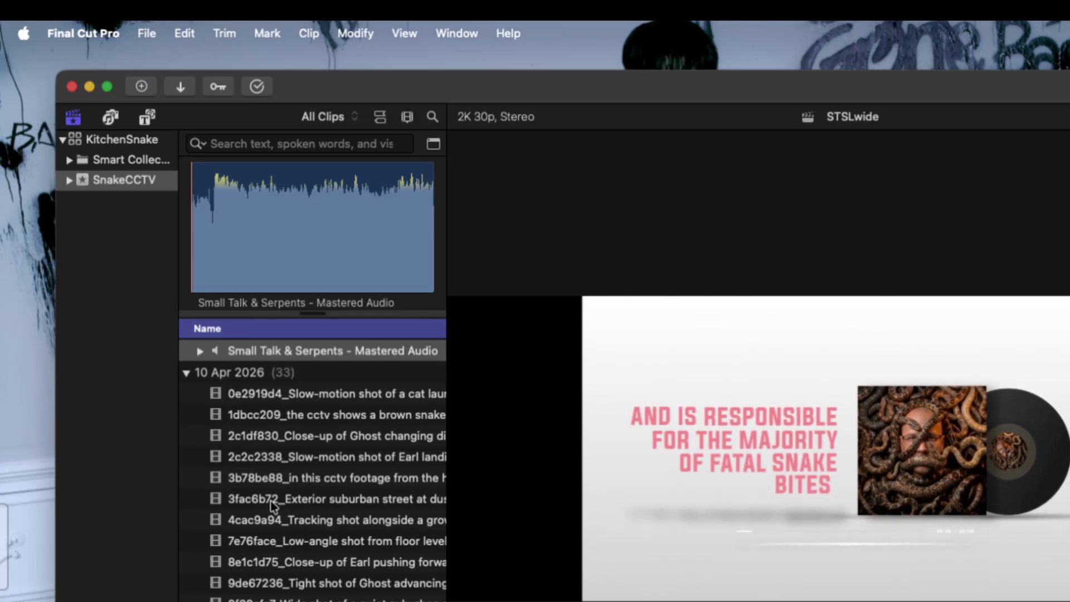
Scroll the browser up to Projects and back down while STSLwide plays to the title card
scroll(271, 501, up, 3)
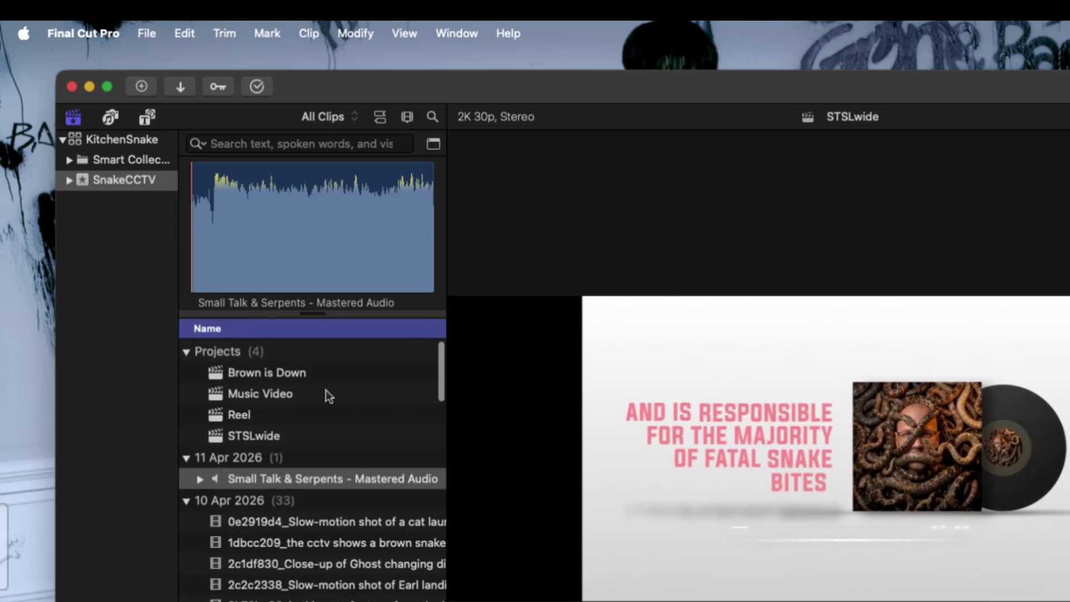
scroll(346, 557, down, 1)
scroll(351, 571, down, 5)
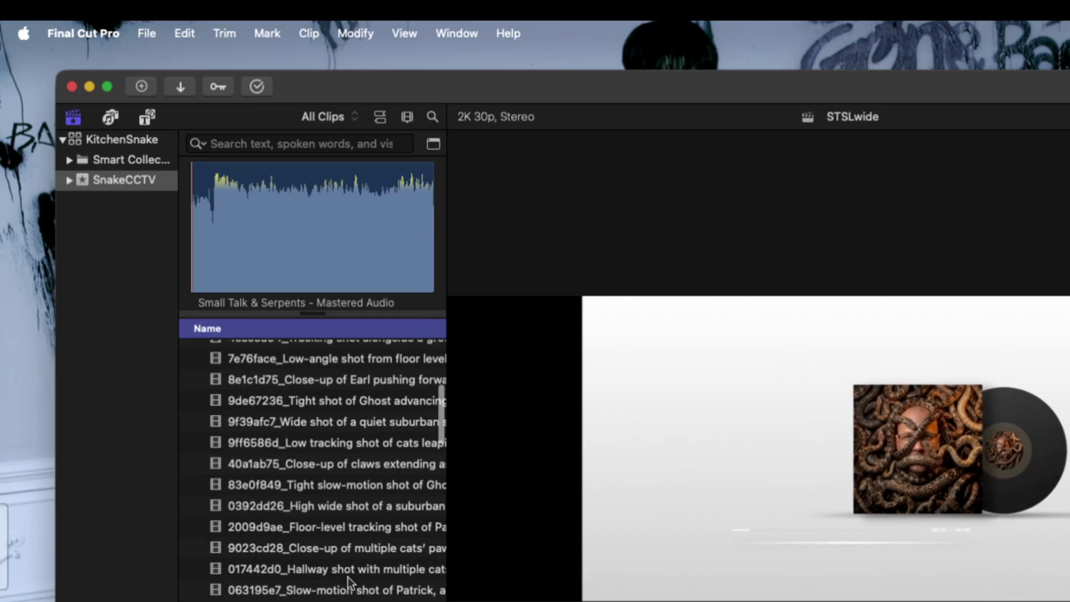
scroll(348, 571, down, 3)
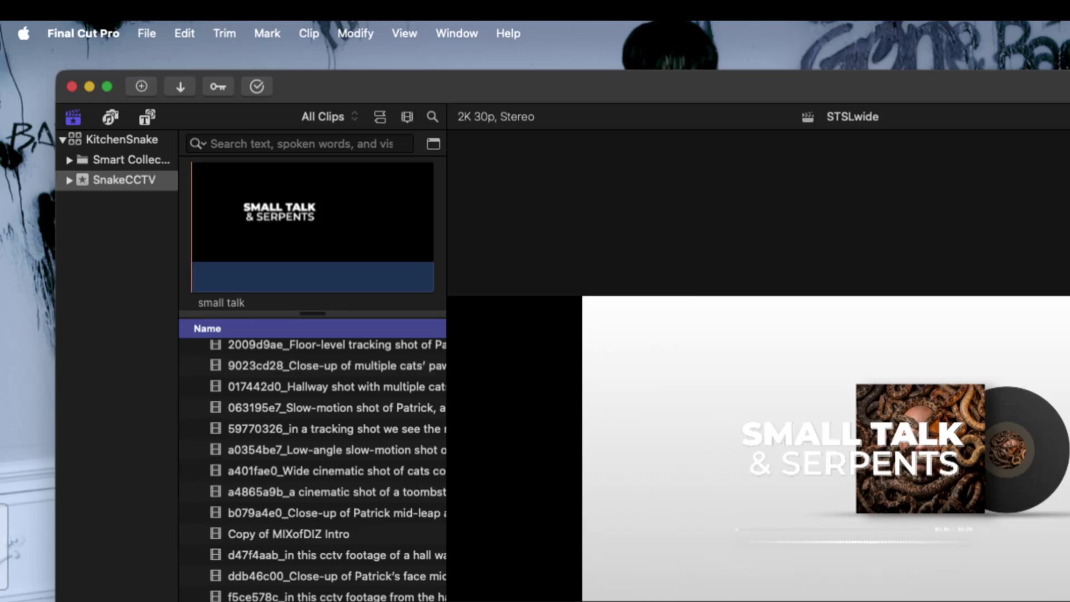
Drag the SMALL TALK & SERPENTS title upward above the album cover using the Transform controls
key(shift+t)
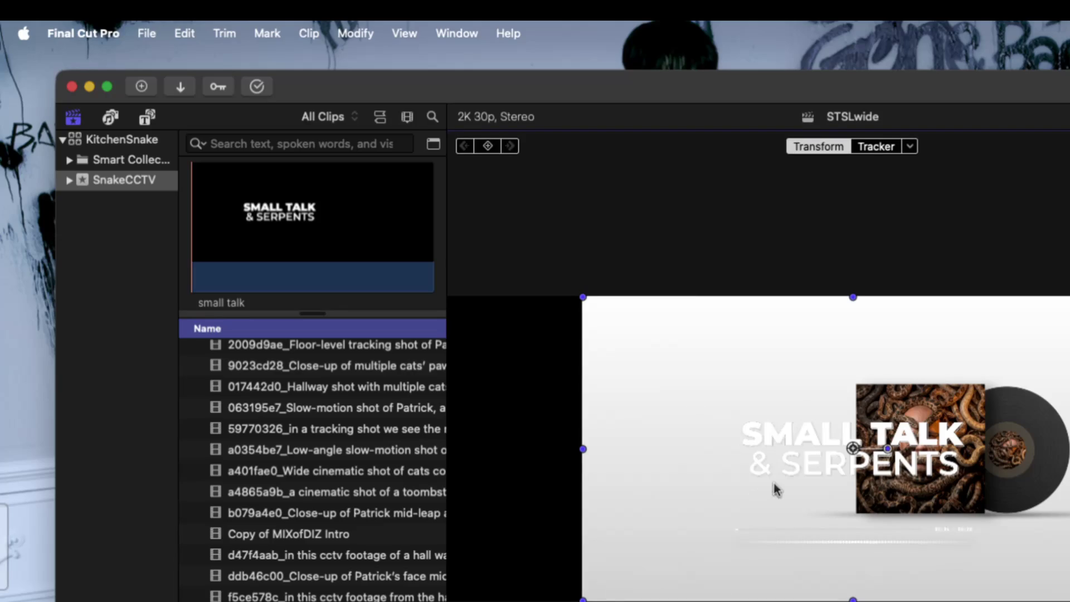
mouse_move(822, 465)
mouse_down()
mouse_move(788, 444)
mouse_move(820, 351)
mouse_up()
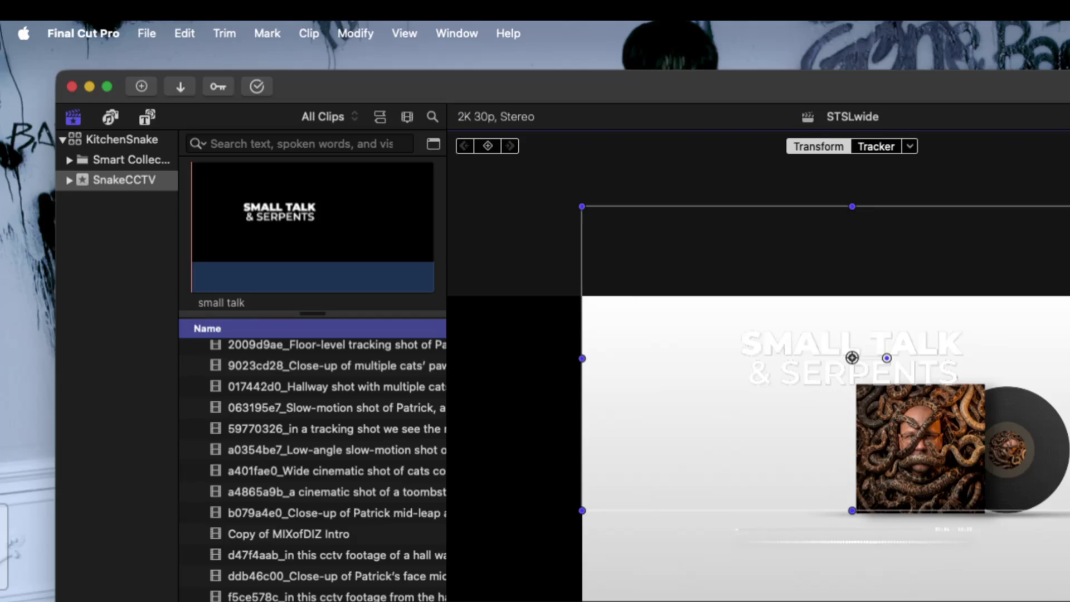
key(Escape)
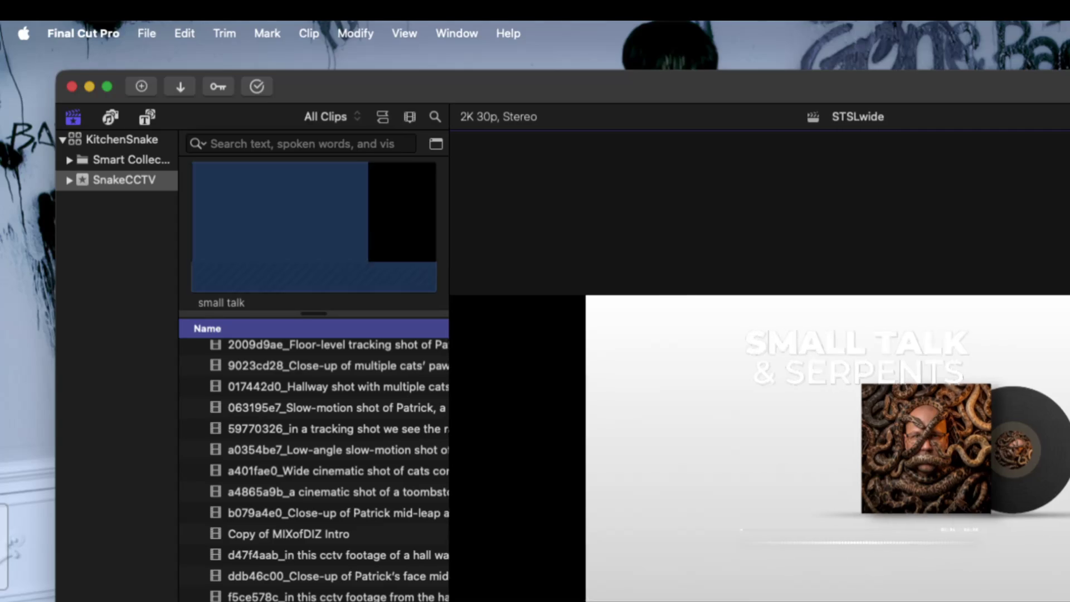
drag(888, 87, 883, 123)
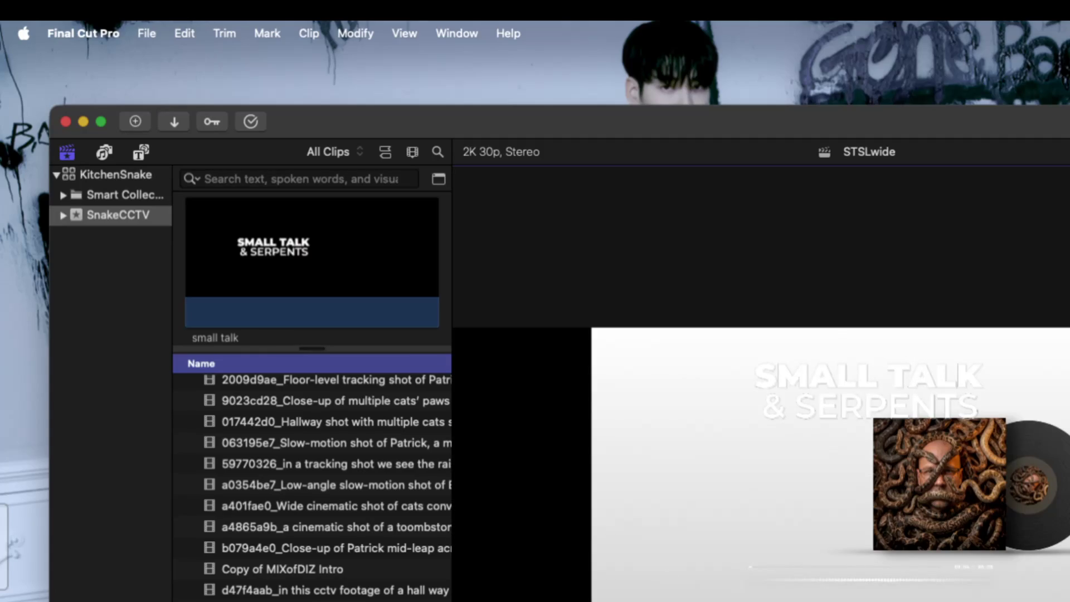
Shift the SMALL TALK & SERPENTS title a few pixels up and left with the Transform controls
key(shift+t)
mouse_move(843, 398)
mouse_down()
mouse_move(850, 375)
mouse_move(846, 384)
mouse_up()
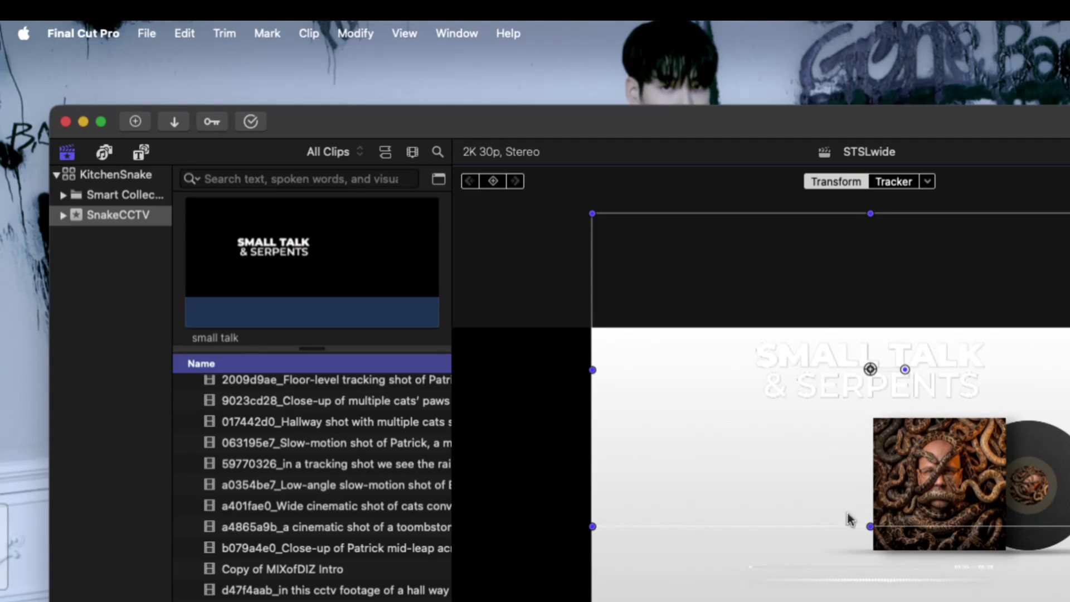
key(Escape)
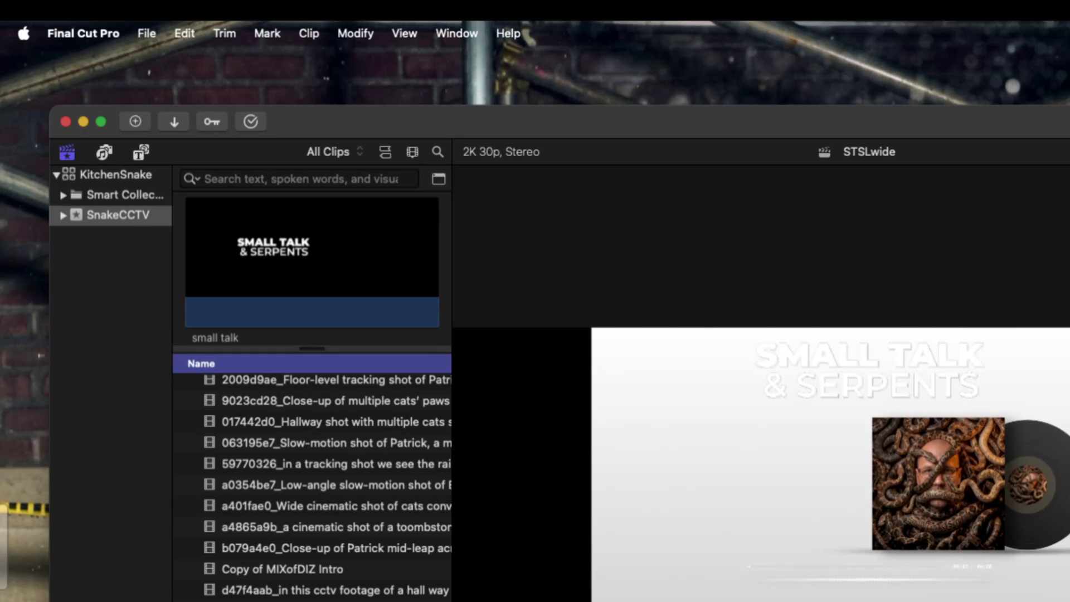
Preview the Copy of MIXofDIZ Intro clip, then show the Titles and Generators browser
click(317, 569)
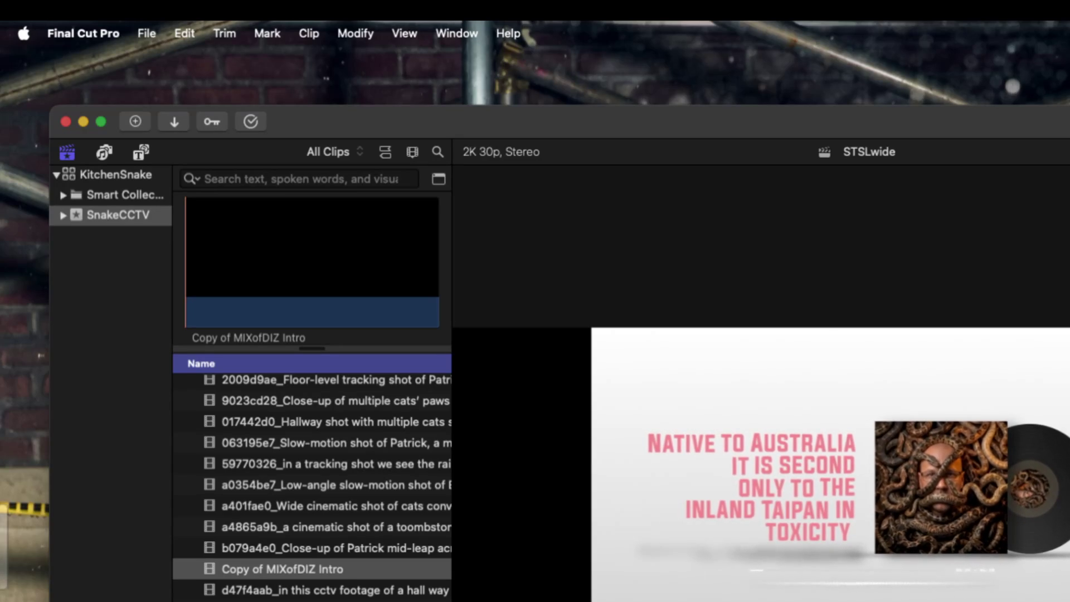
click(140, 153)
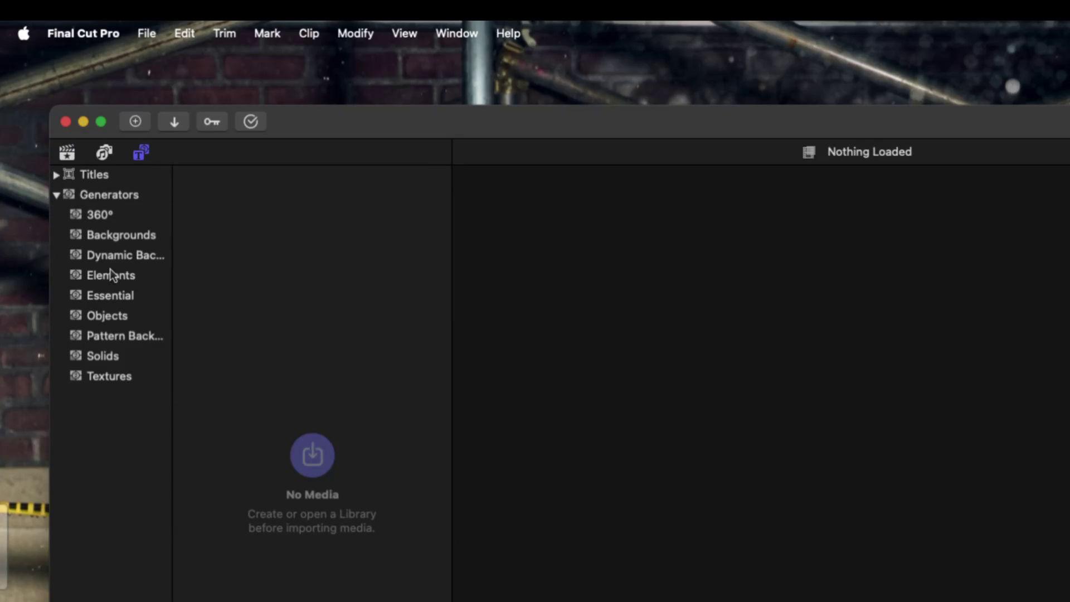
Browse the Textures, Elements, Essential and Pattern Backgrounds generator categories
click(127, 379)
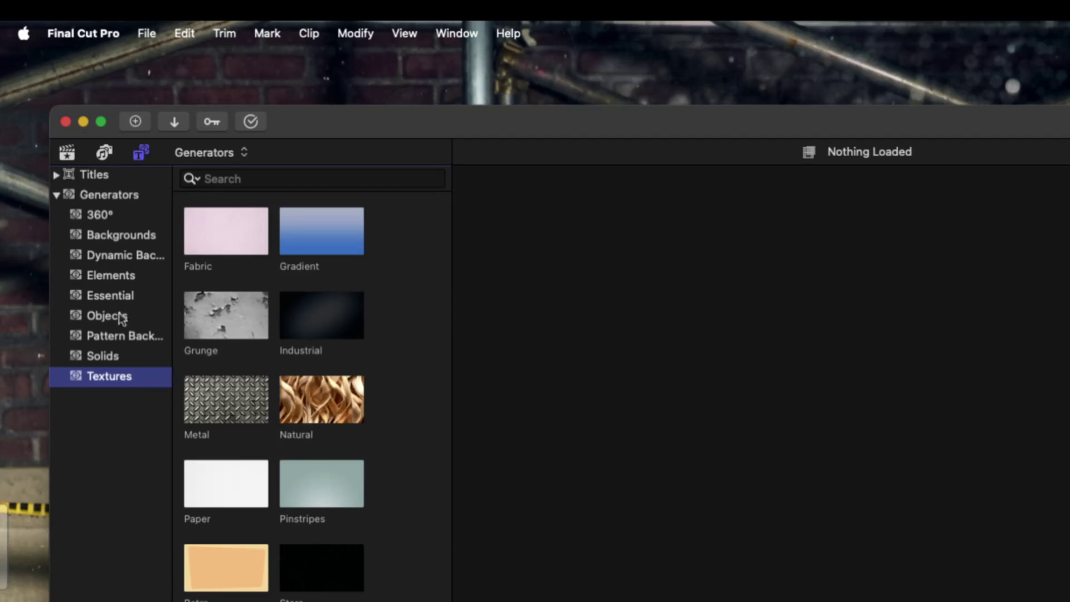
click(132, 276)
click(129, 301)
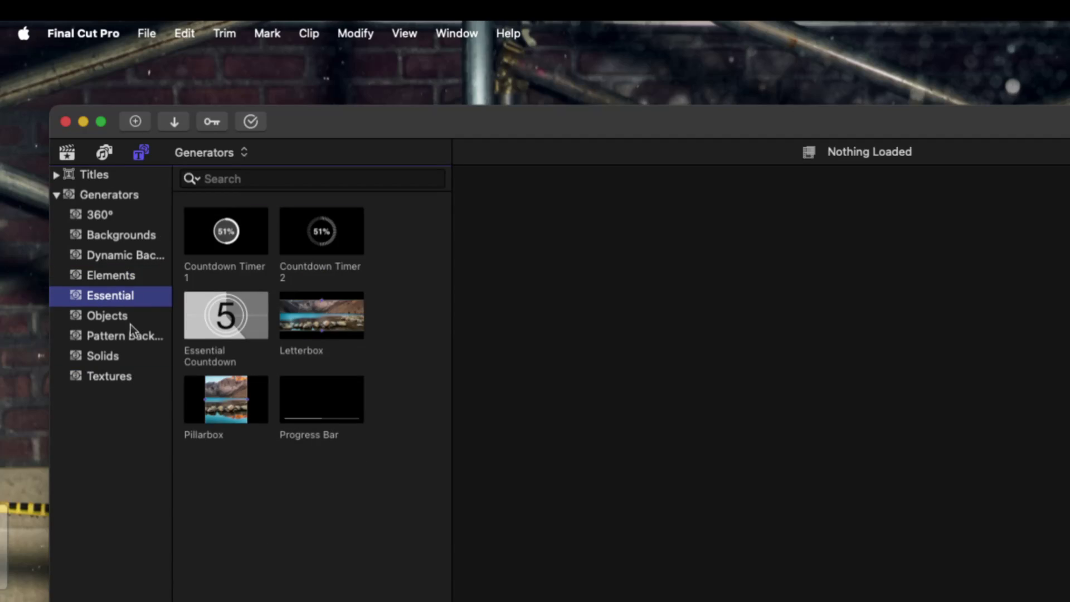
click(132, 329)
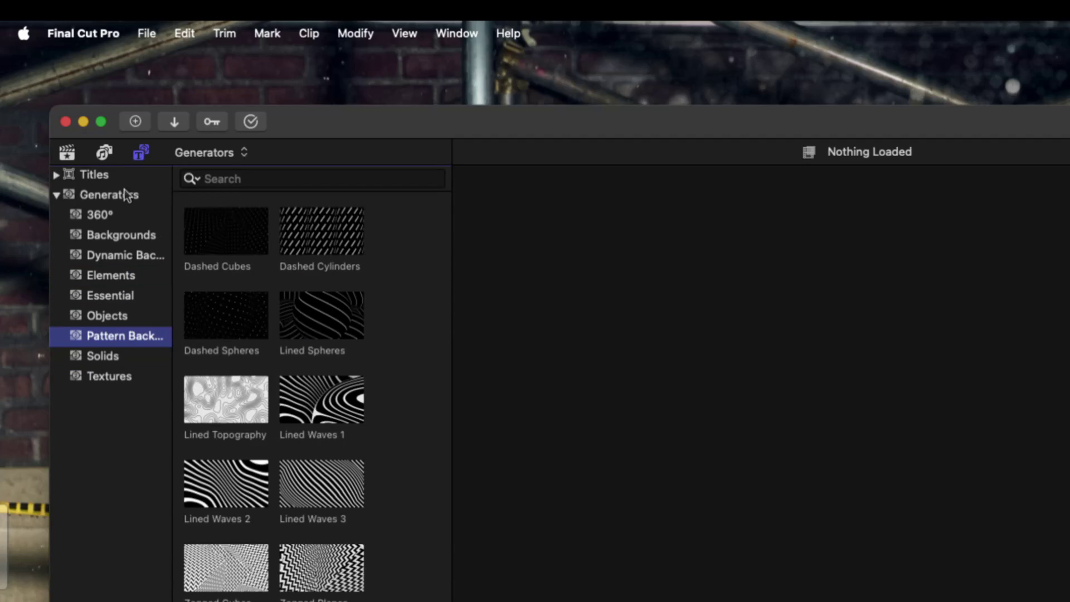
Collapse Generators, expand Titles and show the Lower Thirds titles
click(56, 195)
click(57, 175)
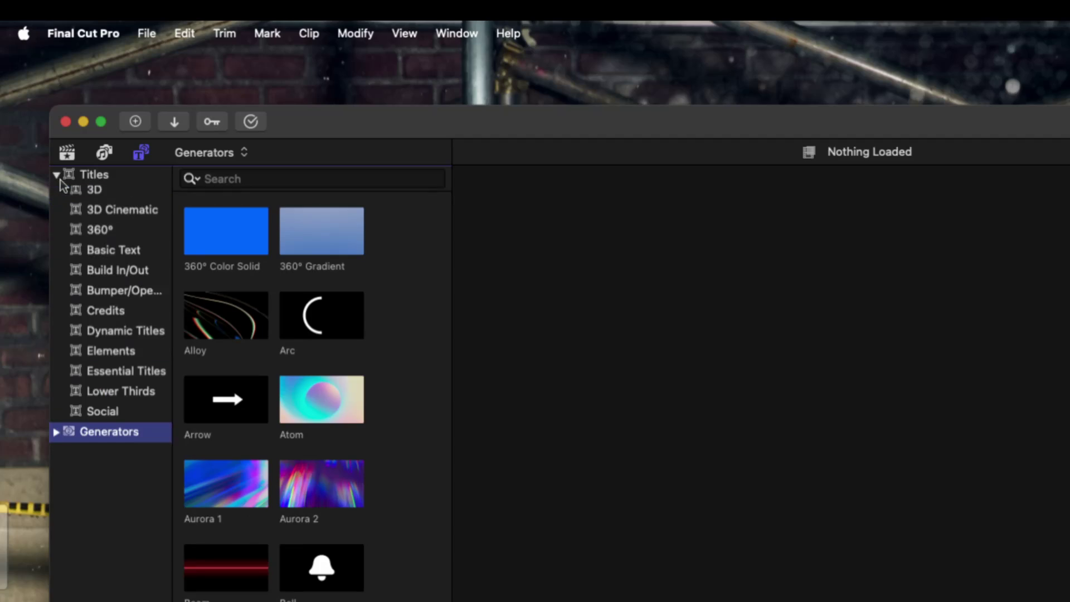
click(149, 417)
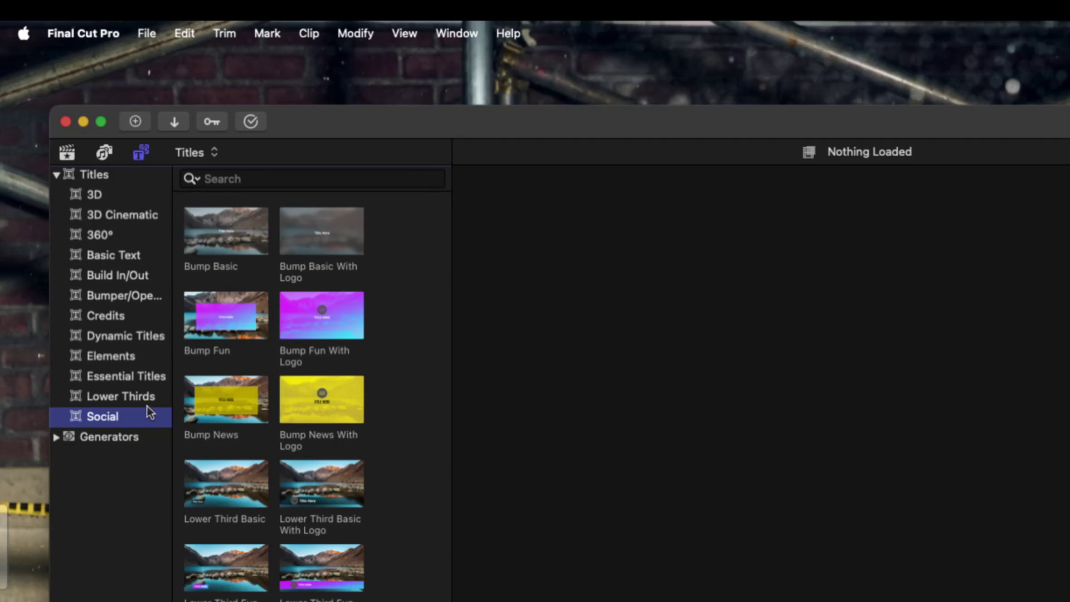
click(146, 401)
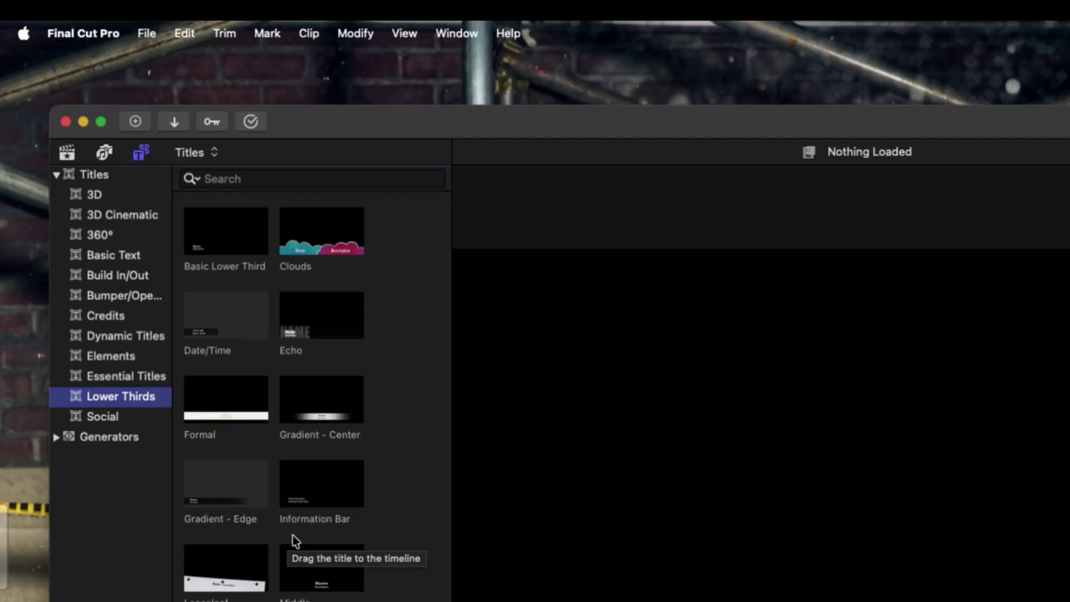
scroll(293, 535, down, 10)
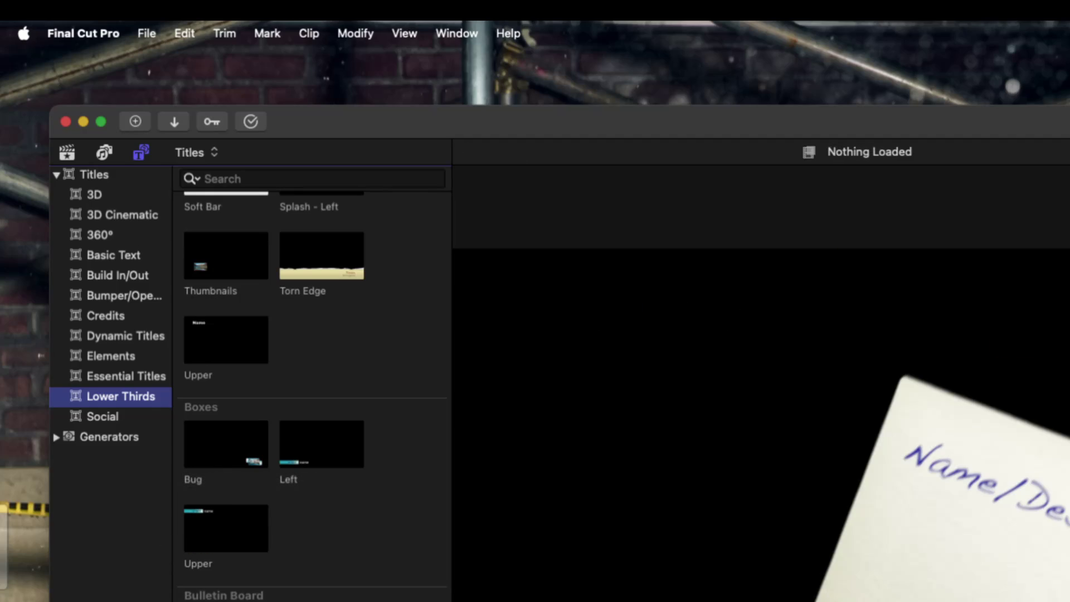
scroll(313, 390, up, 2)
scroll(312, 391, down, 10)
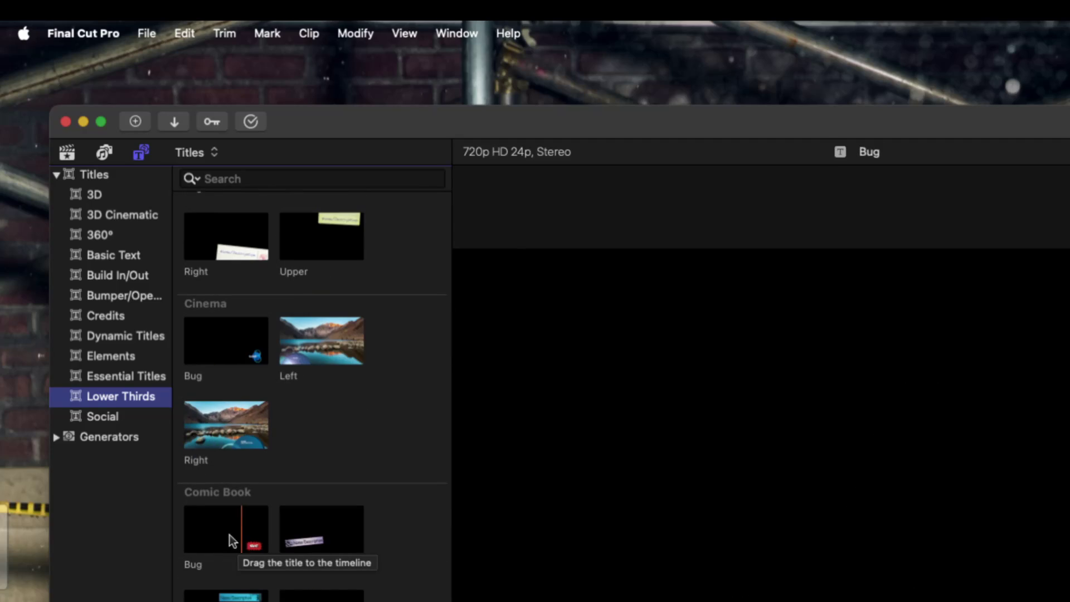
scroll(273, 593, down, 3)
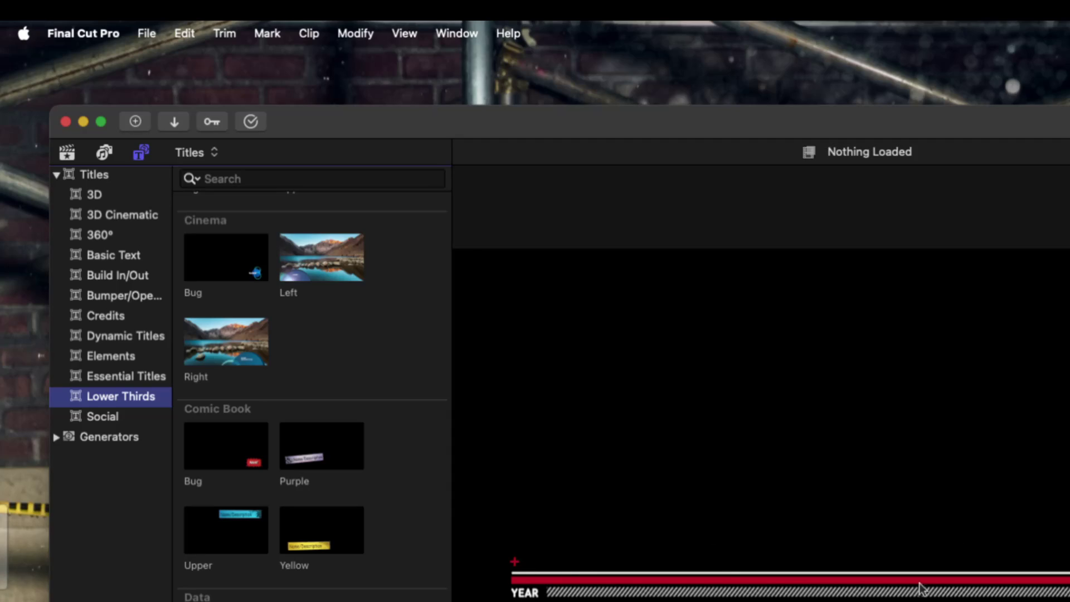
scroll(313, 391, down, 3)
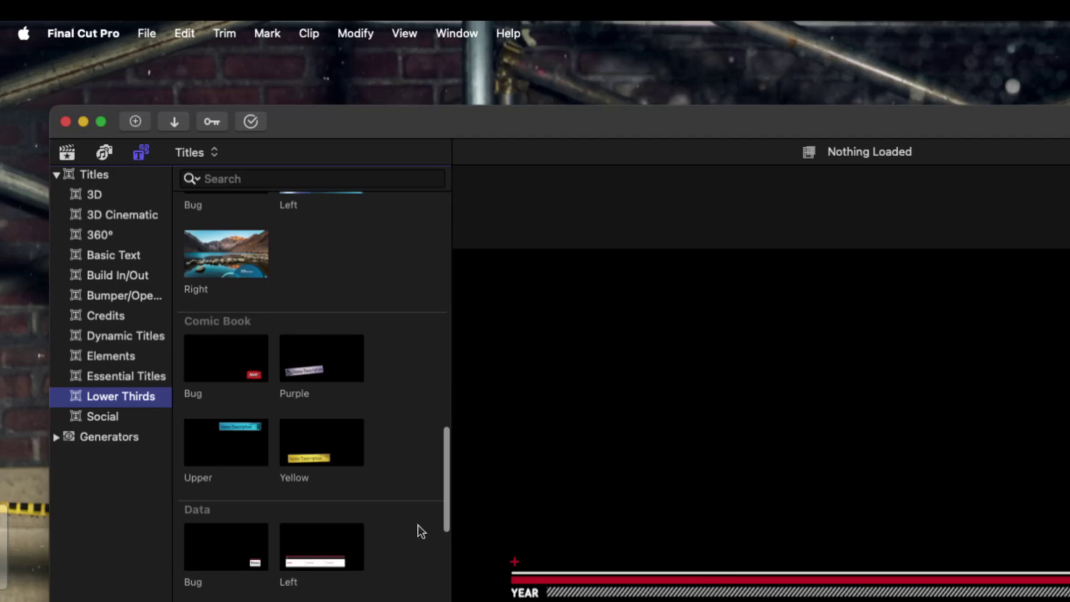
scroll(446, 503, down, 10)
scroll(312, 397, down, 4)
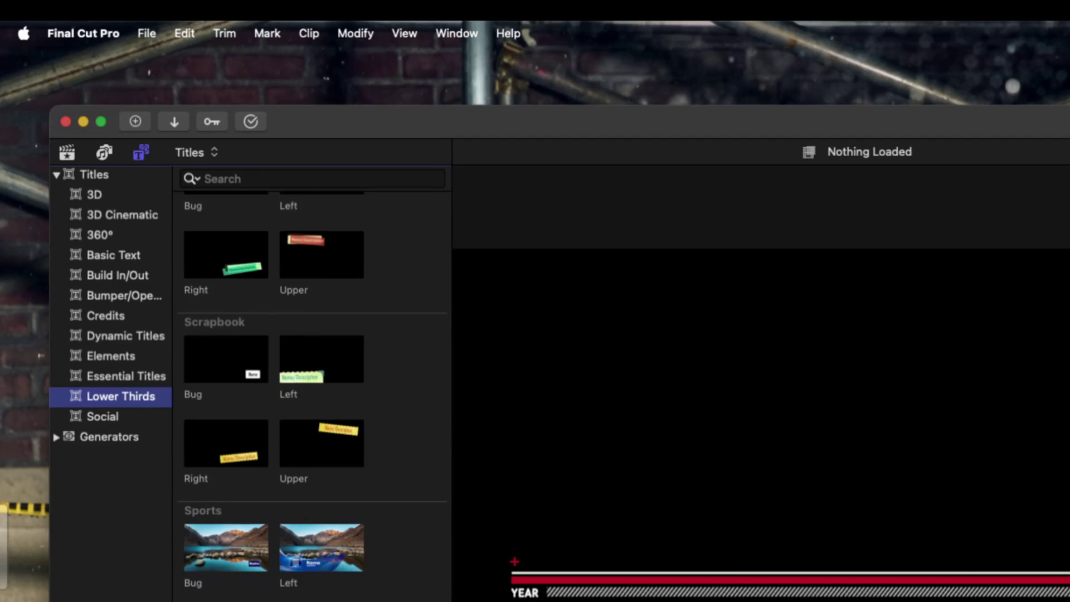
scroll(312, 390, up, 2)
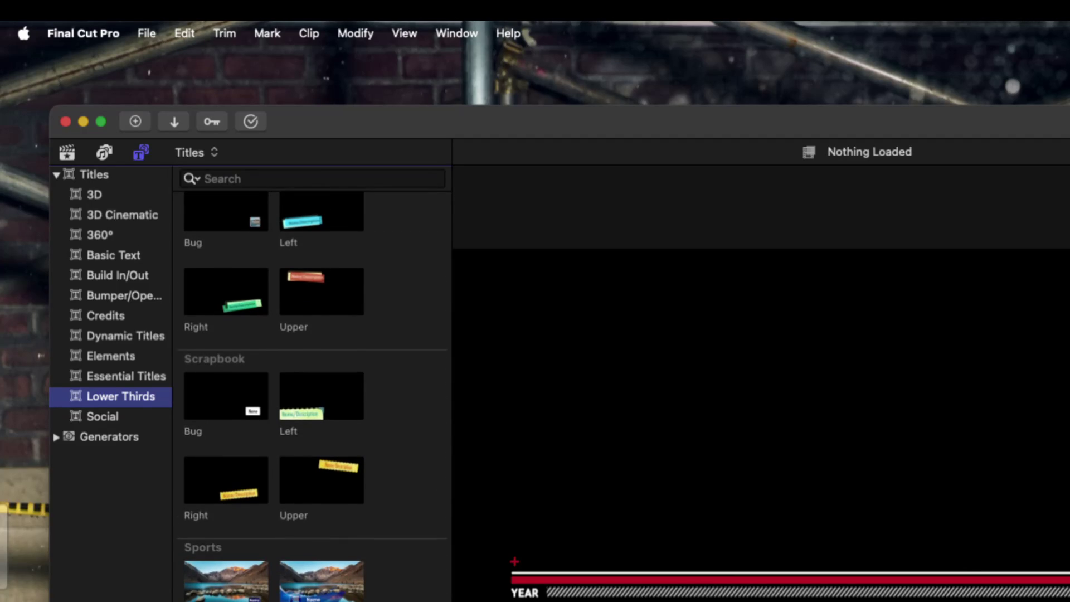
scroll(336, 564, up, 1)
click(223, 401)
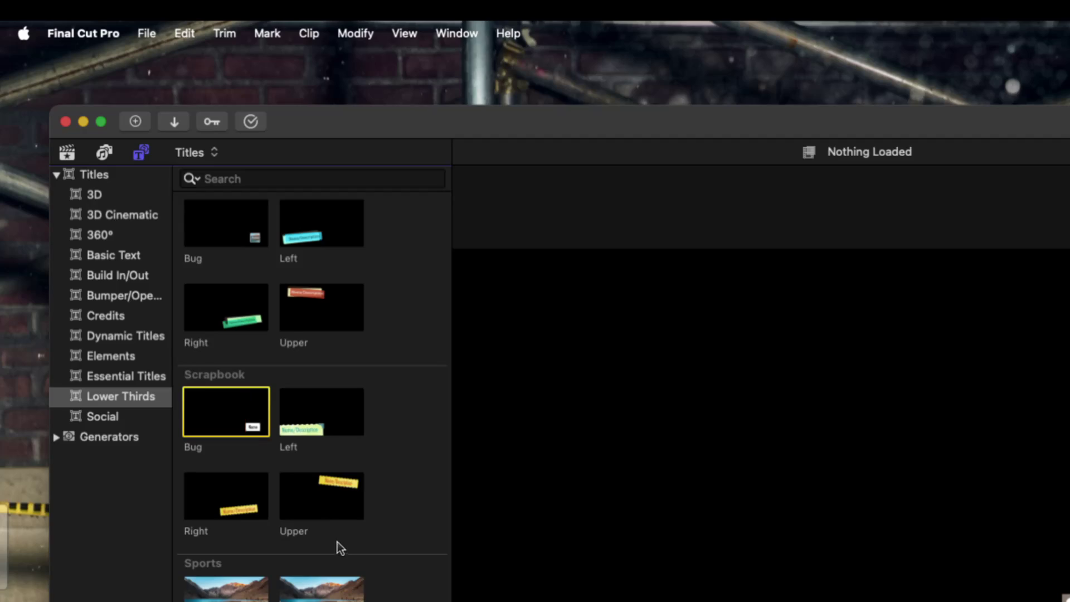
scroll(336, 542, up, 1)
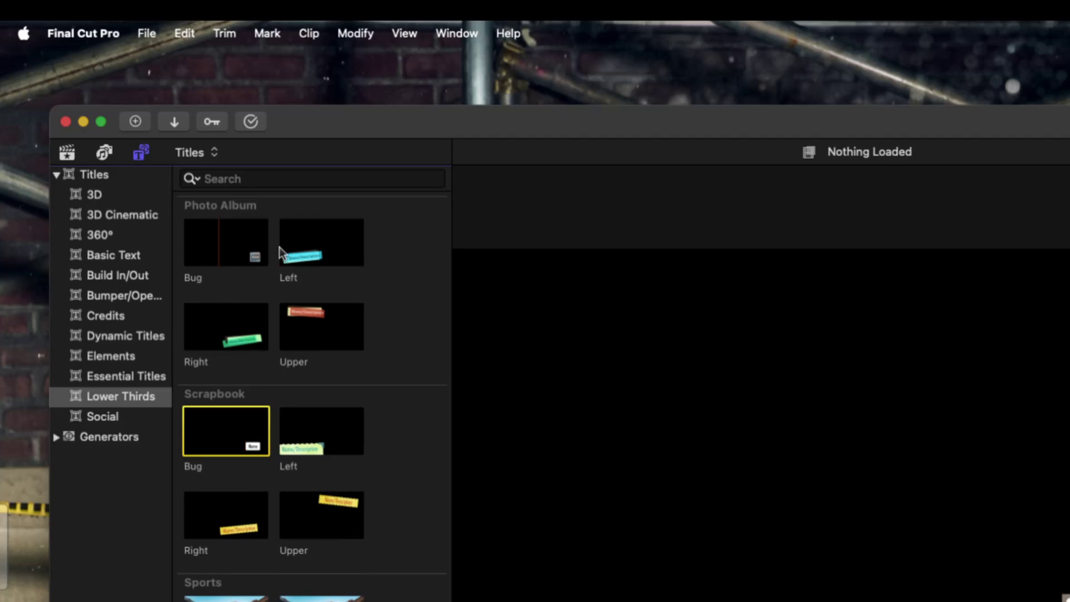
scroll(376, 489, down, 5)
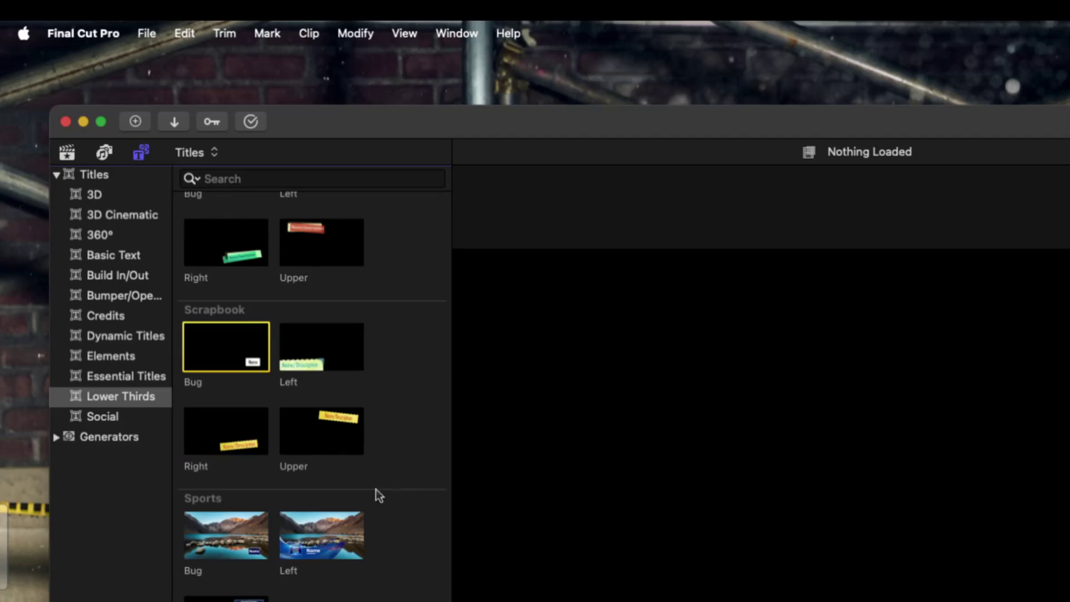
scroll(312, 395, down, 1)
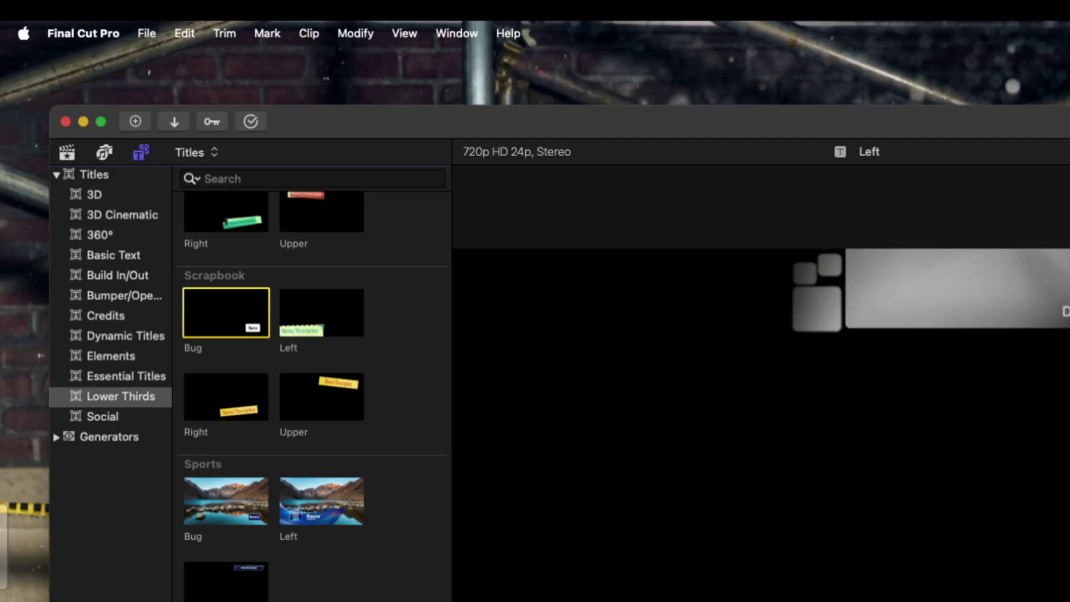
scroll(312, 390, up, 10)
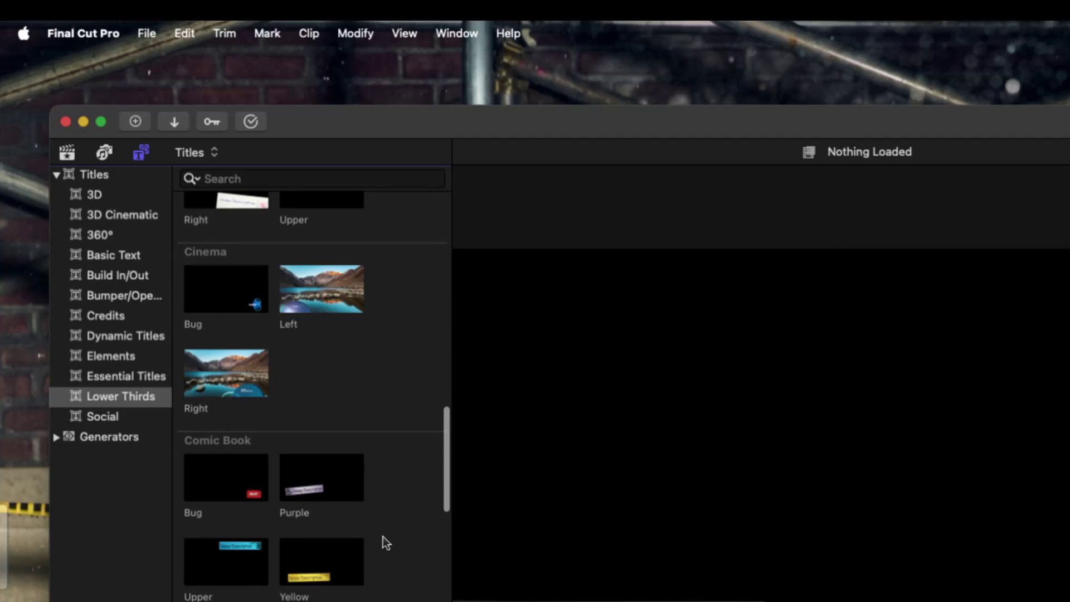
scroll(383, 536, up, 10)
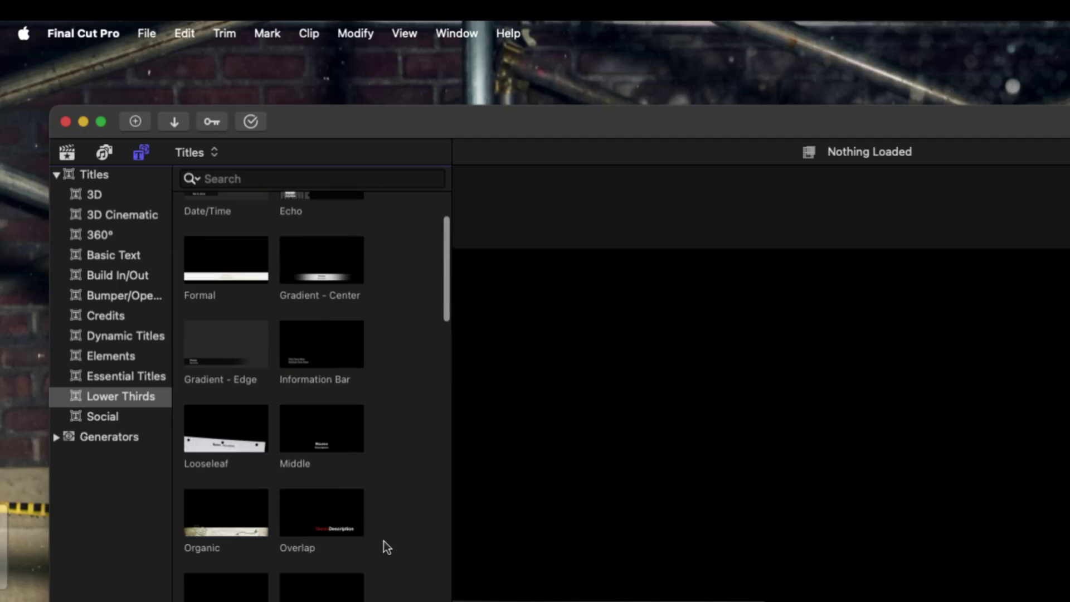
click(111, 360)
Open Dynamic Titles, scroll to the Marquee section and pick the Marquee Title
click(130, 333)
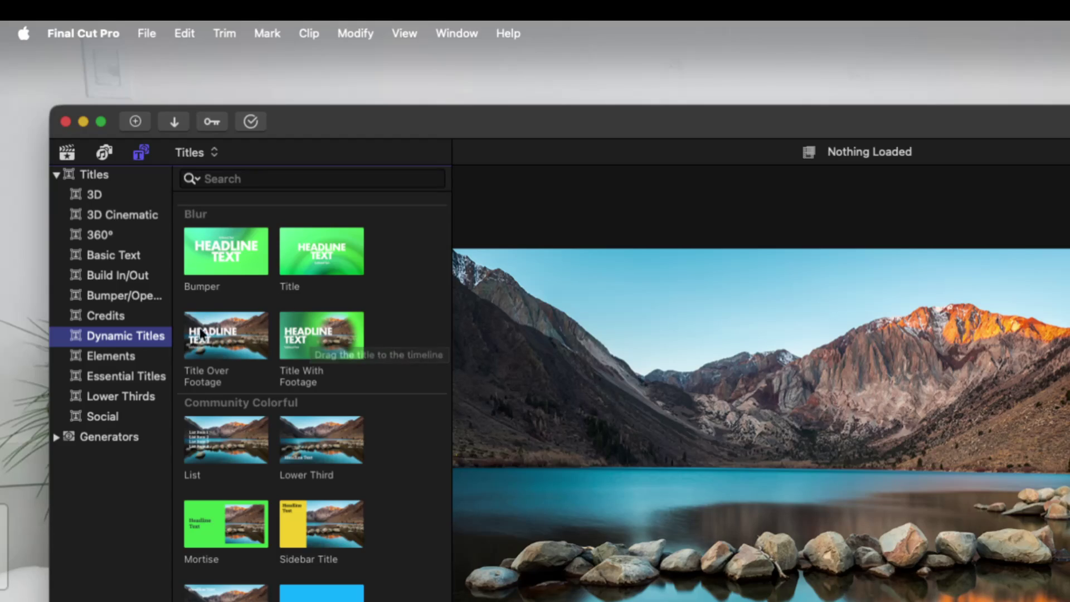
scroll(296, 390, down, 10)
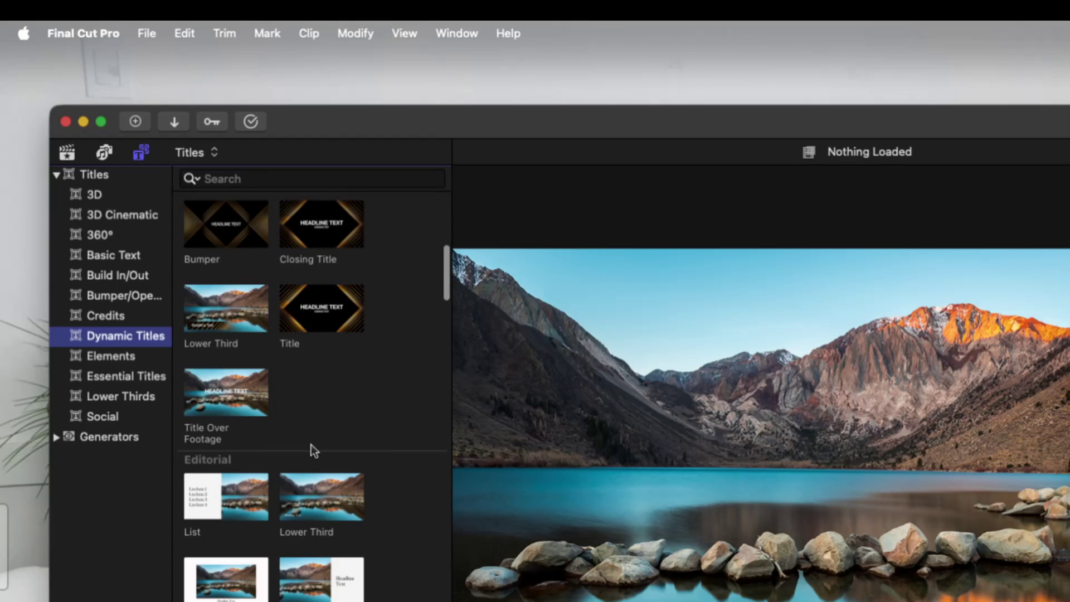
scroll(315, 502, down, 10)
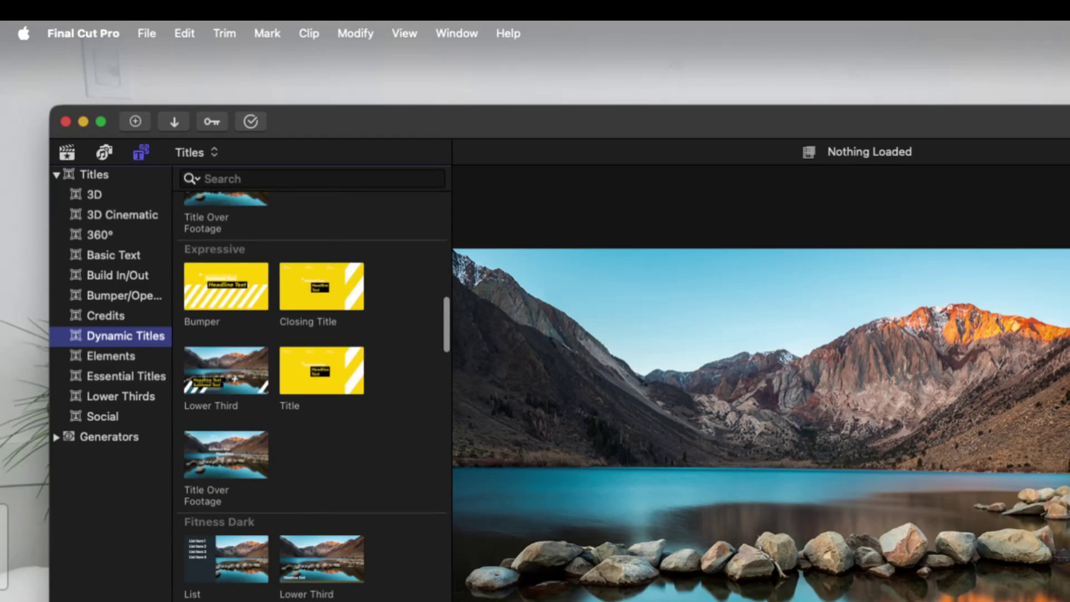
scroll(312, 390, down, 5)
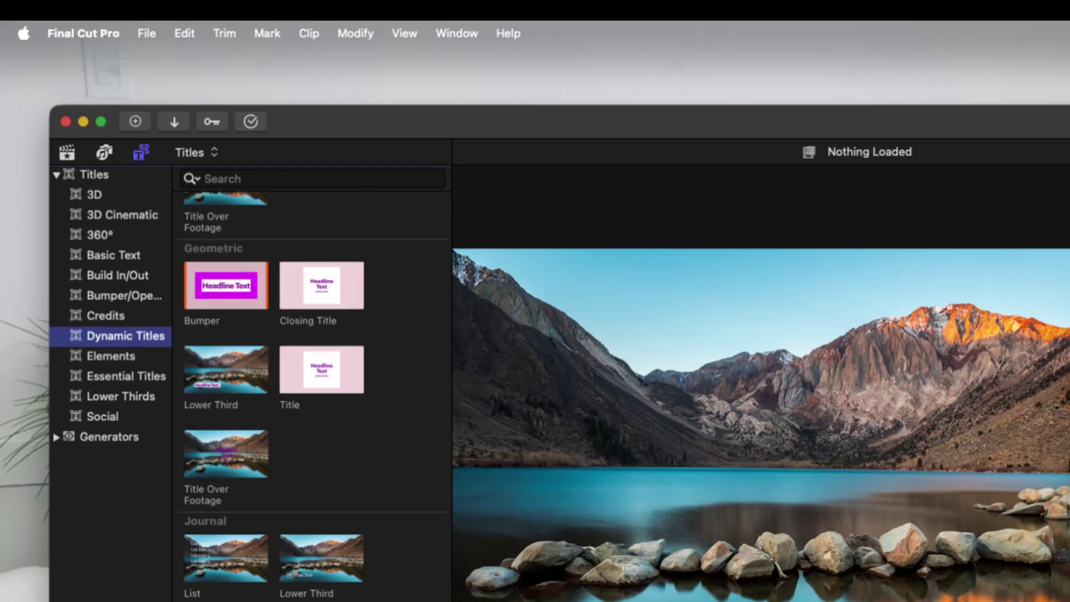
scroll(314, 396, down, 5)
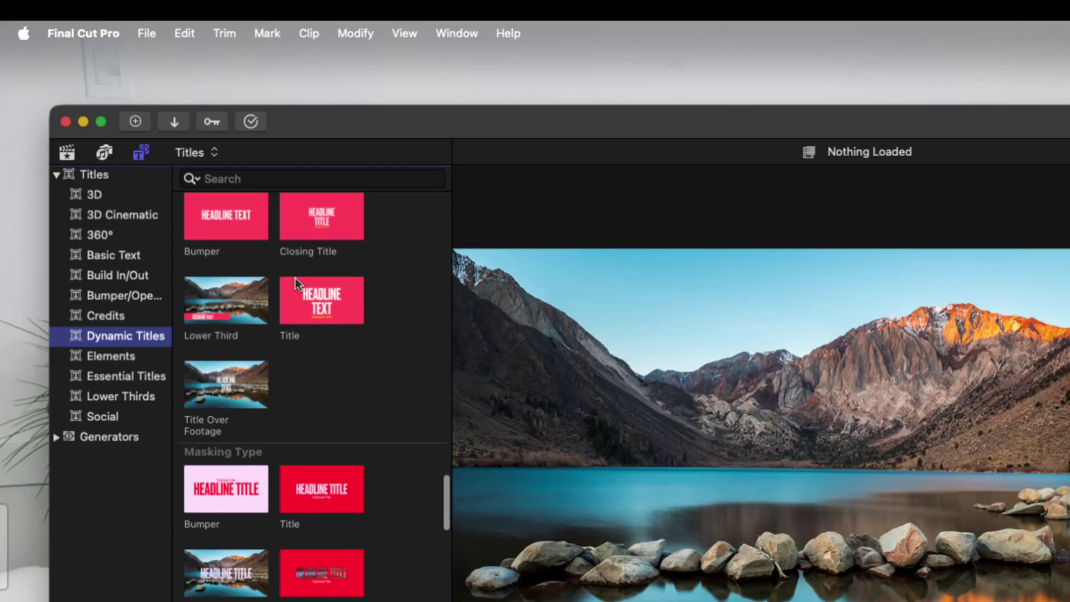
scroll(296, 278, up, 1)
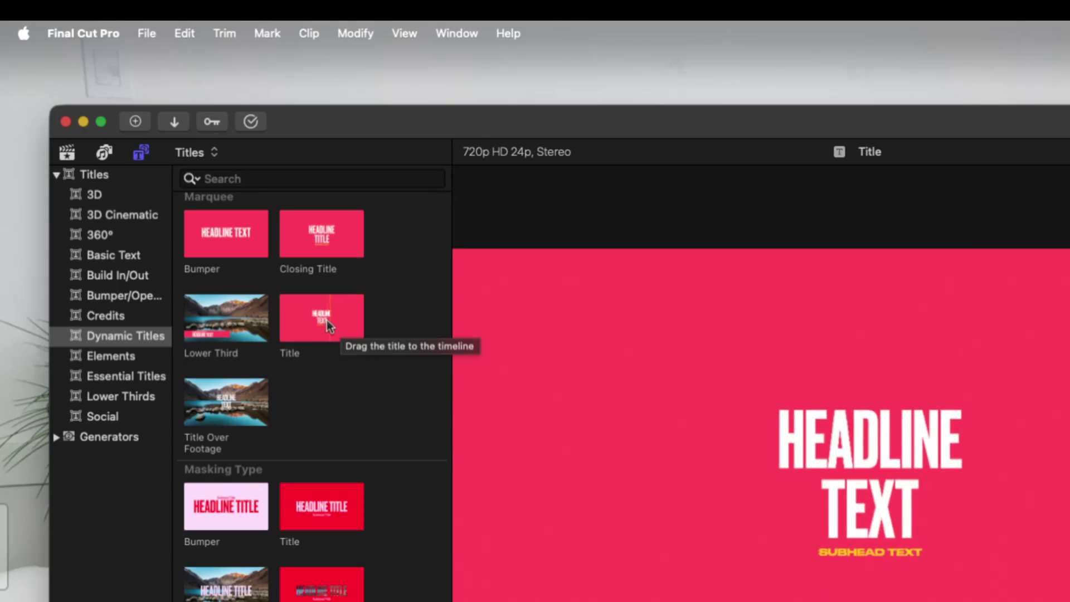
click(324, 321)
Drag the Marquee Title into the STSLwide timeline and select its text in the viewer
mouse_move(320, 315)
mouse_down()
mouse_move(358, 393)
mouse_move(390, 599)
mouse_up()
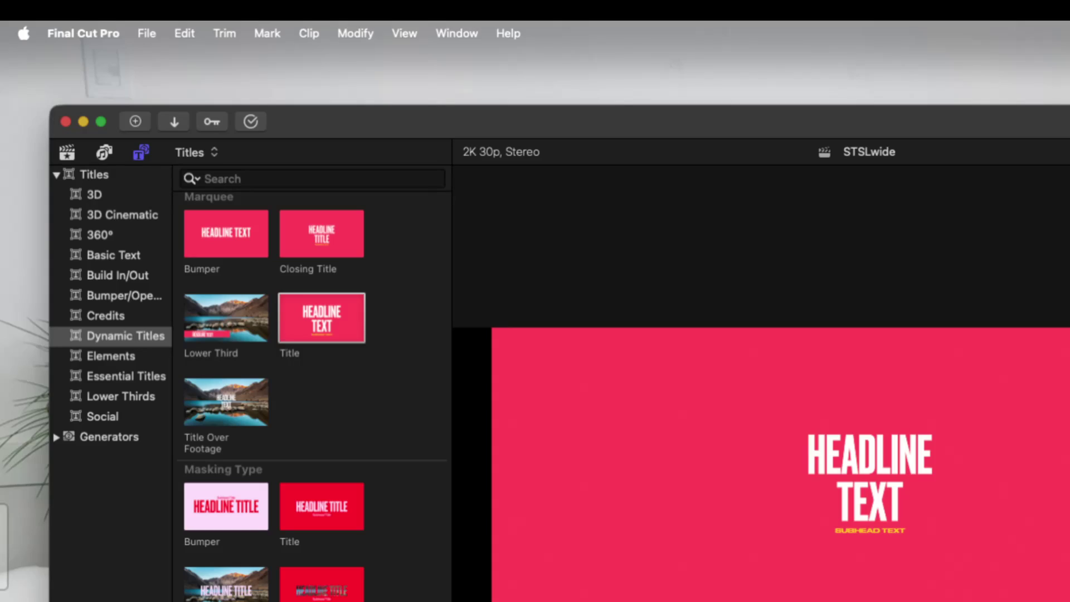
click(879, 449)
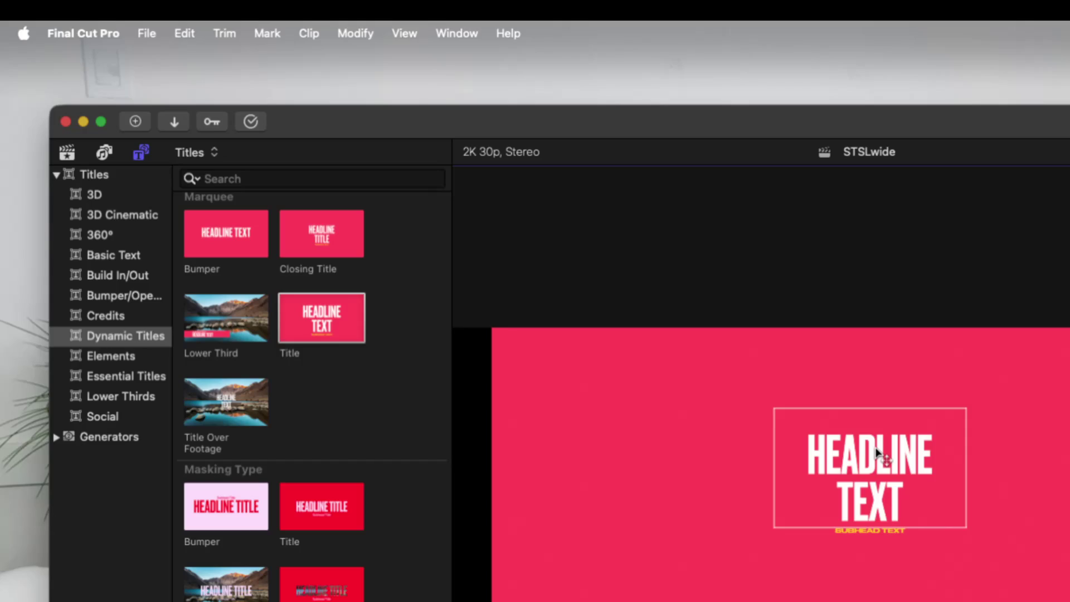
Replace the HEADLINE TEXT placeholder with 'SMALL TALK &' over 'SERPENTS'
double_click(878, 453)
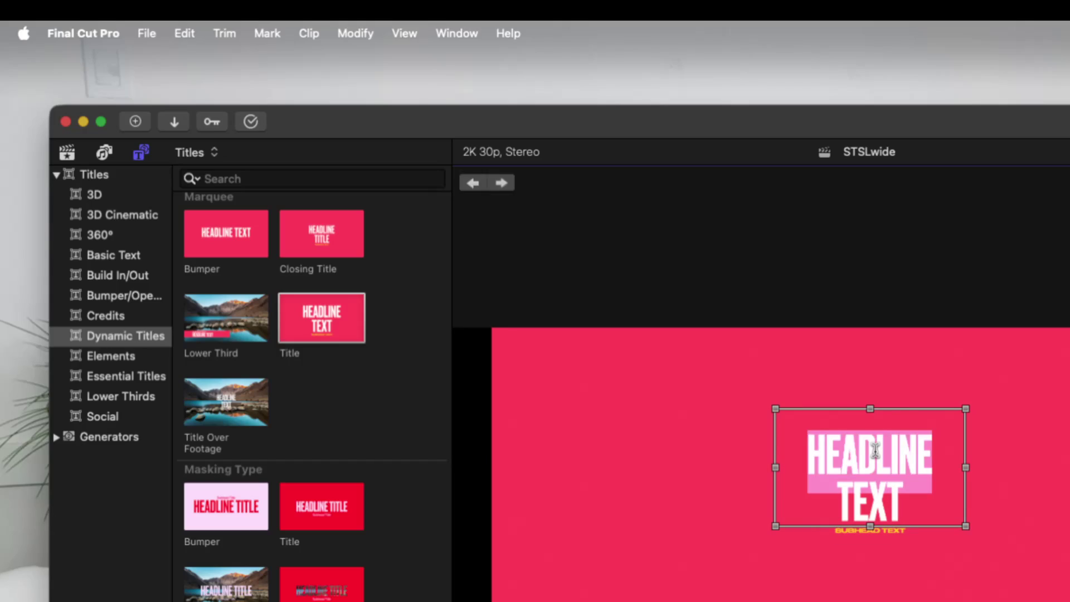
text(S)
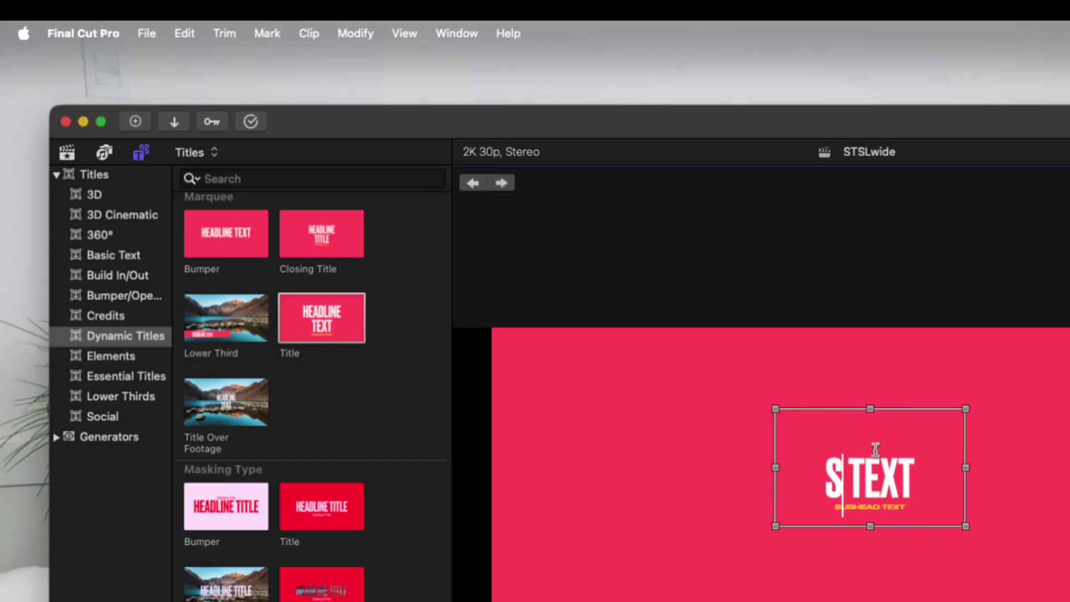
text(MALL TAL)
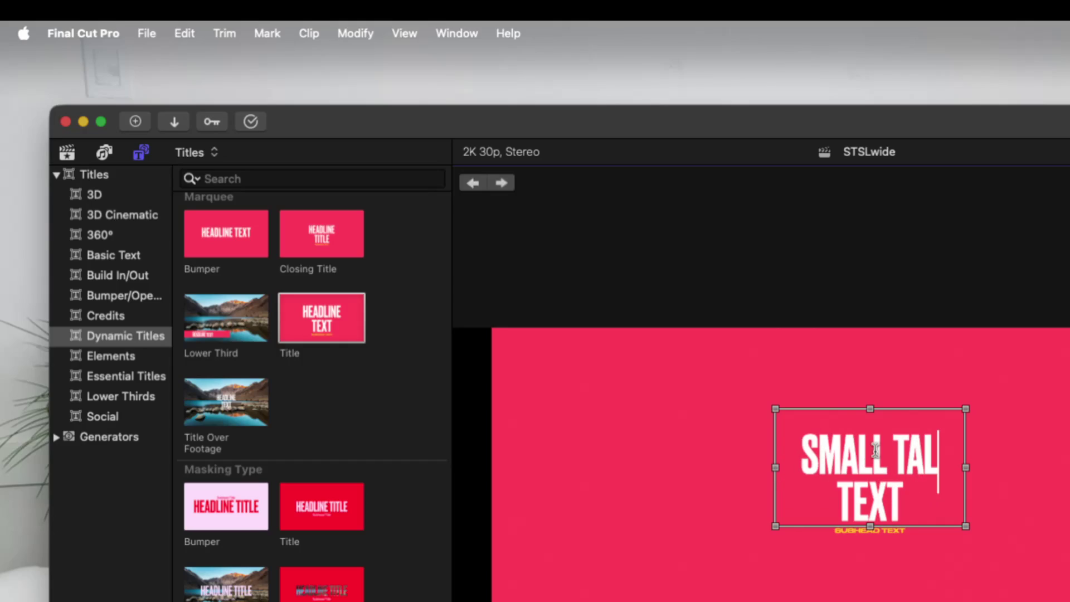
text(K)
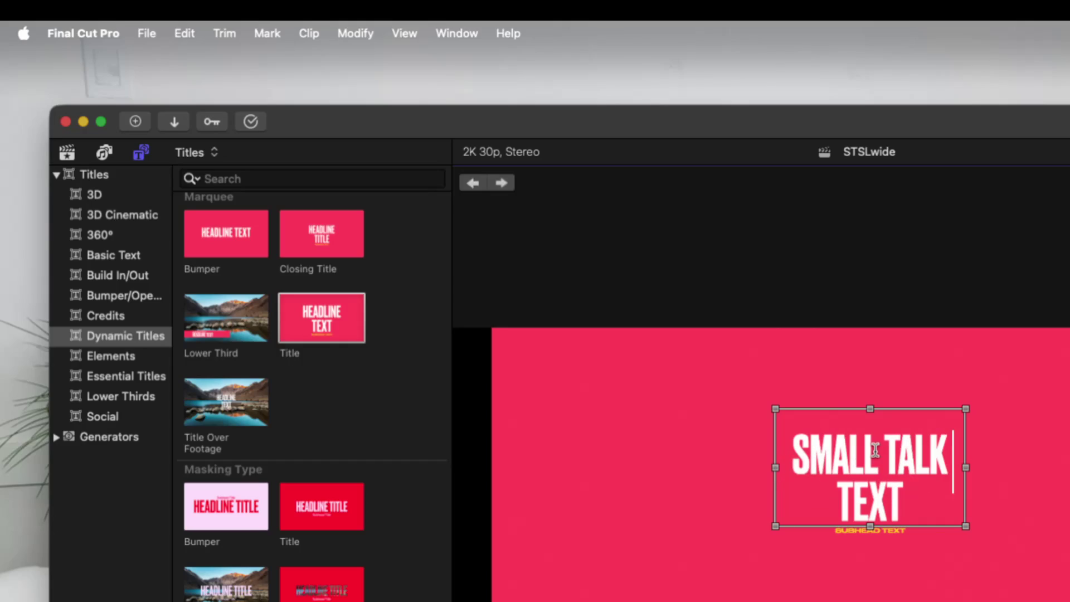
text( &)
key(Down)
key(shift+Left)
key(shift+Left)
key(shift+Left)
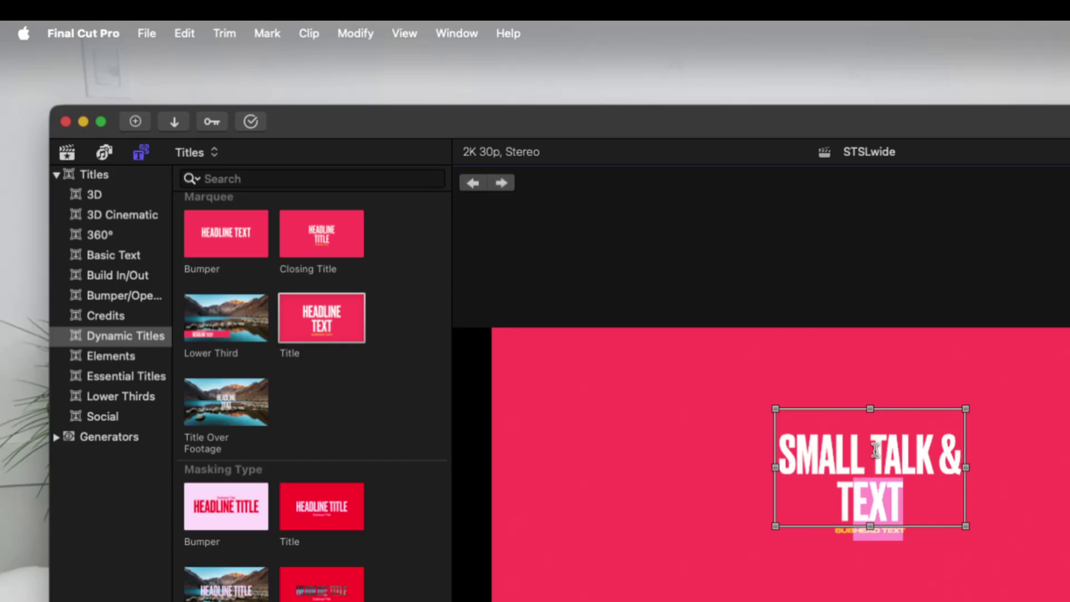
text(S)
key(Left)
key(BackSpace)
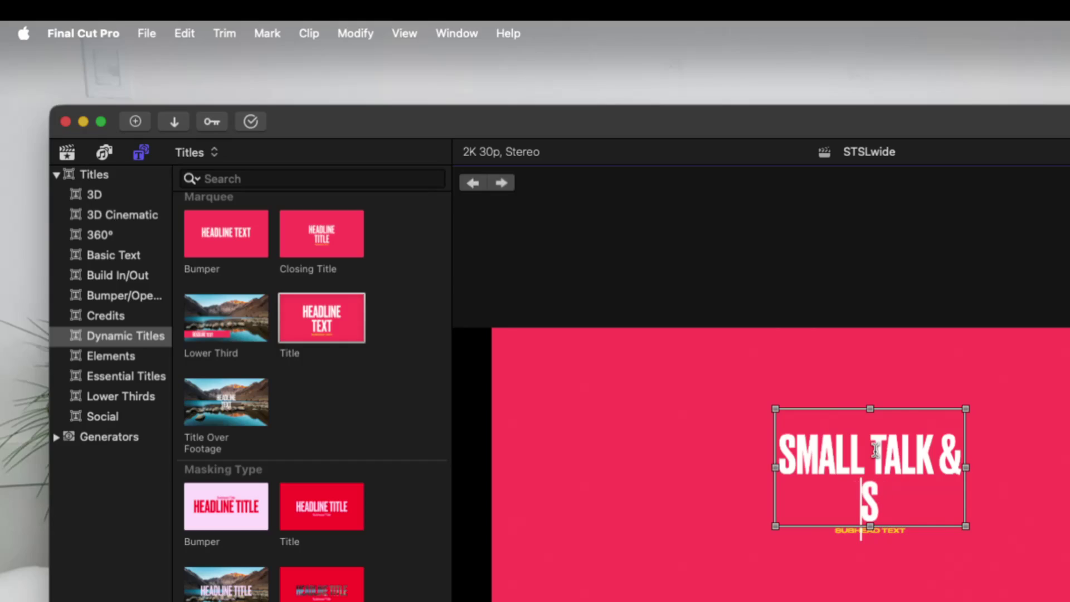
key(Right)
text(ER)
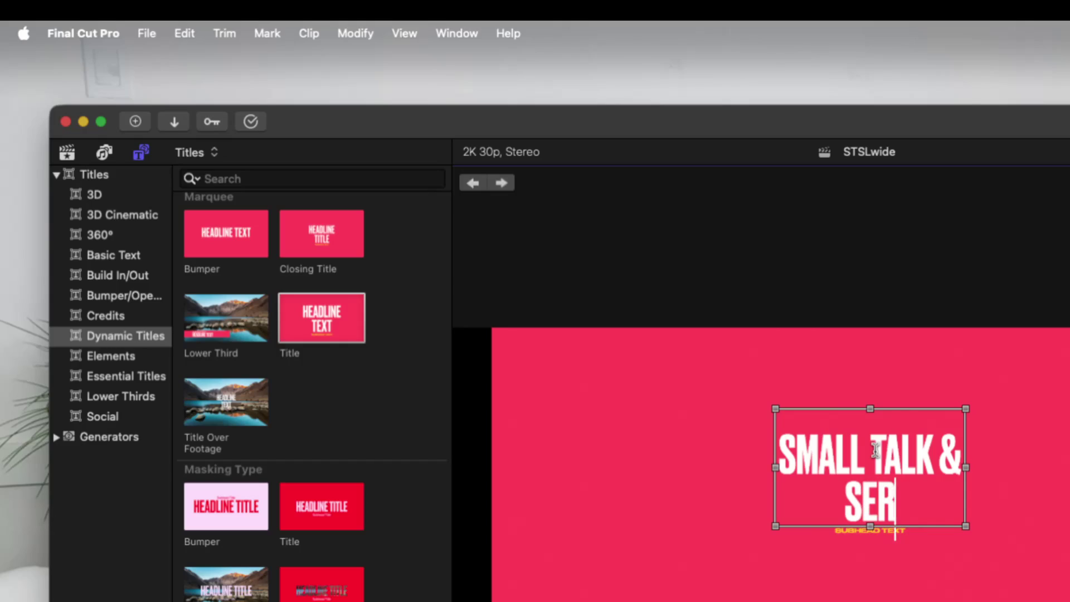
text(PE)
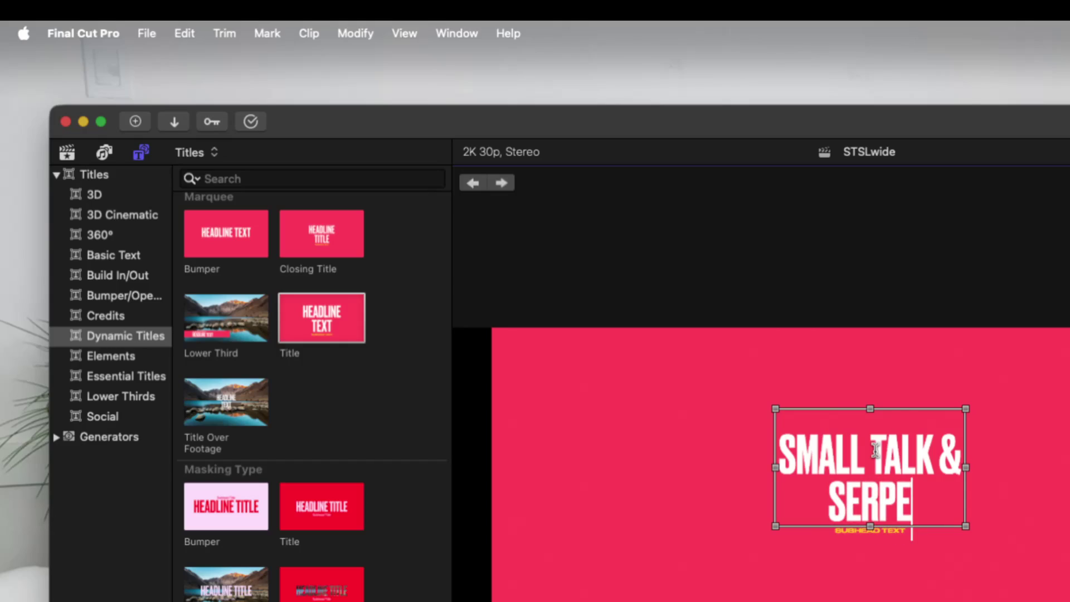
text(NTS)
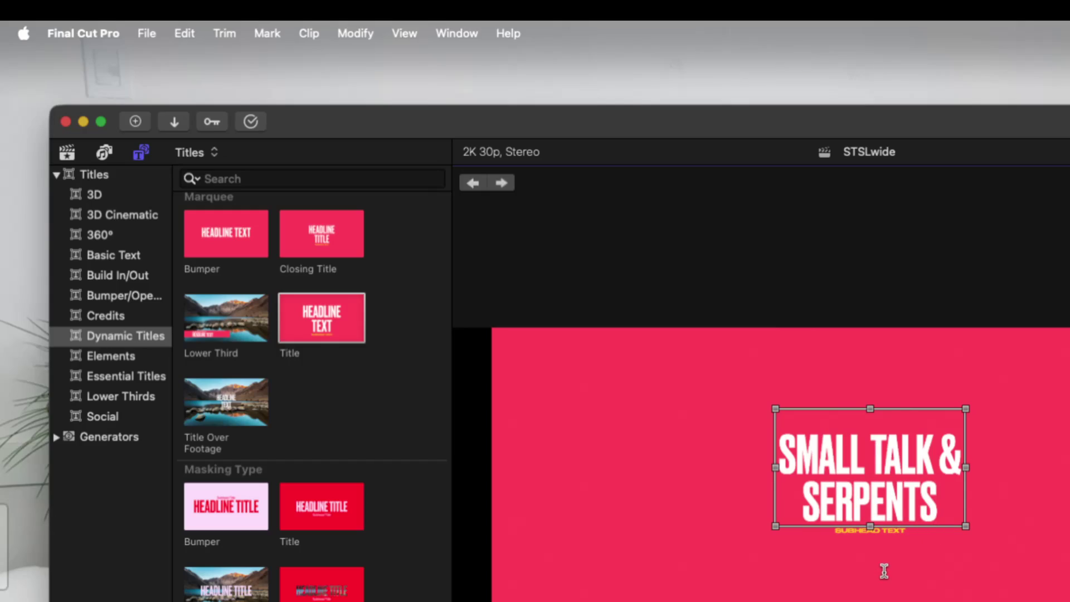
Type 'Mexicology' as the subhead line and commit the text edit
click(891, 533)
text(Mexicolog)
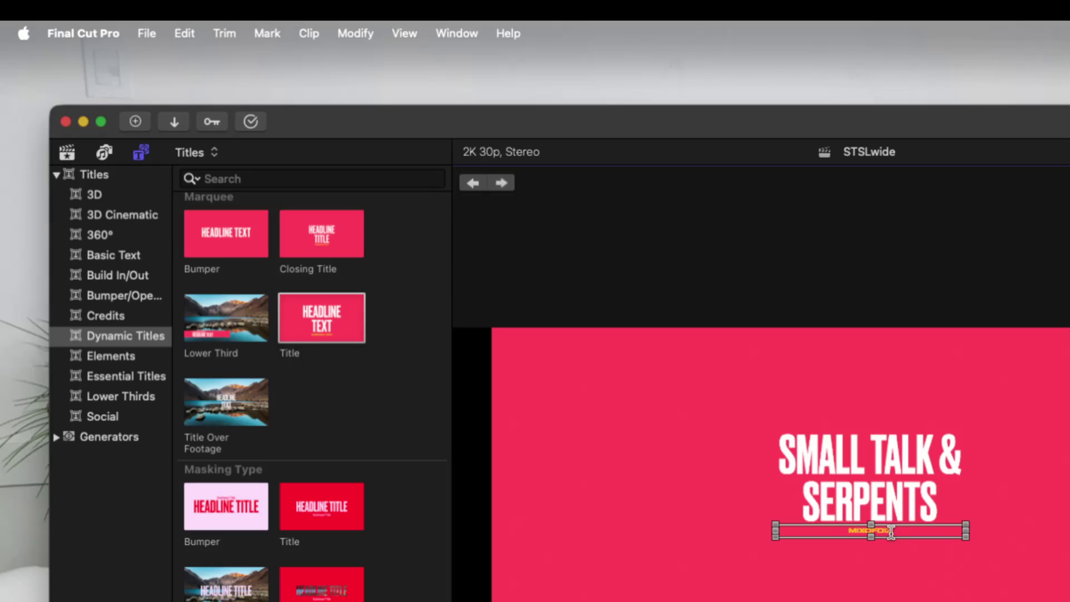
text(y)
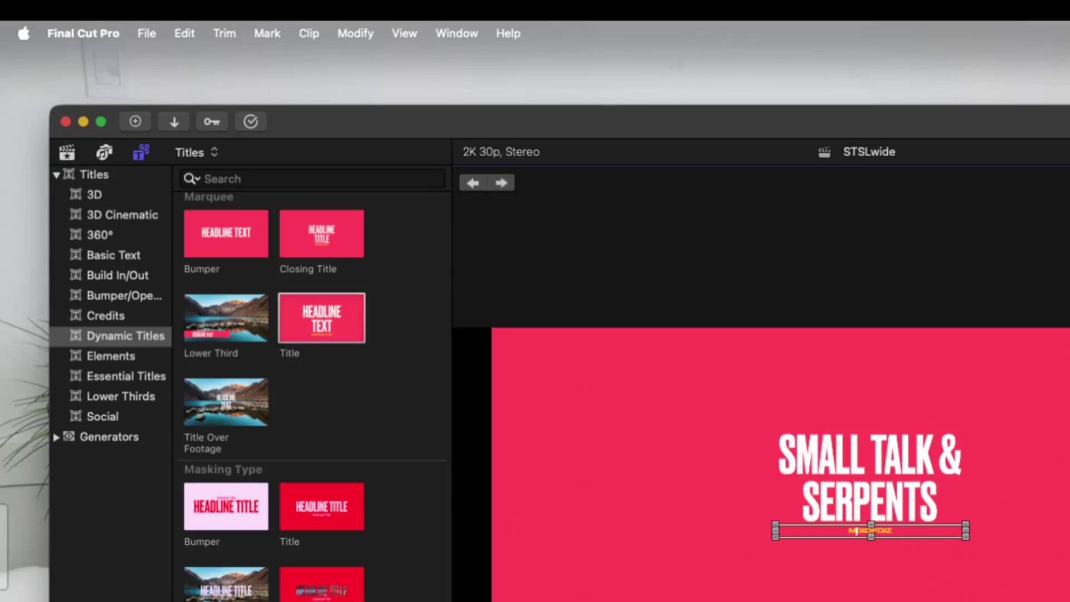
click(595, 201)
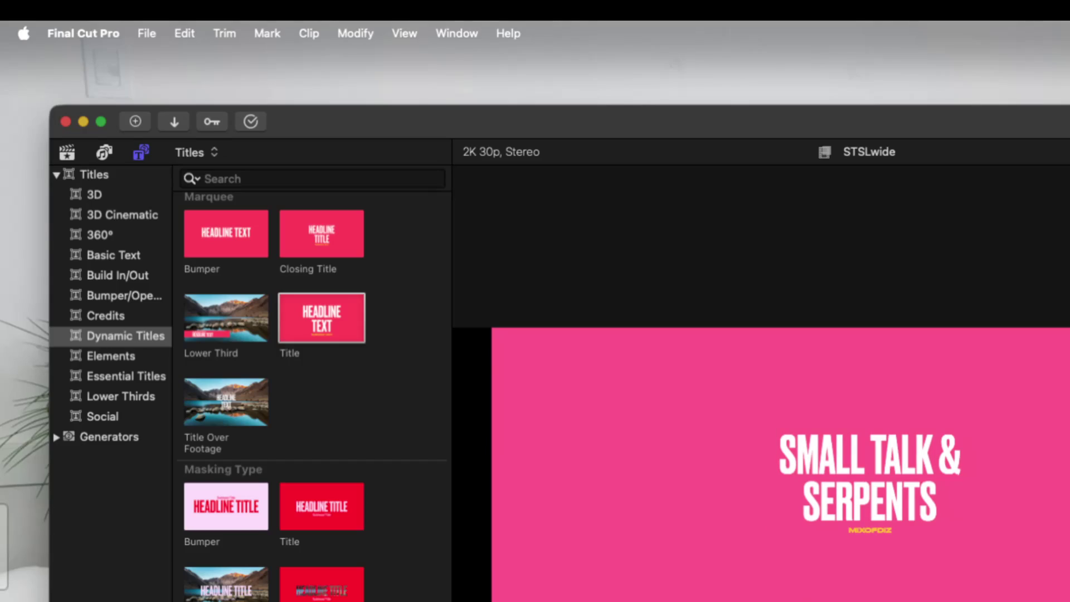
Move the Colors window to the top-left and bring up the title's on-screen adjustment modes
mouse_move(155, 307)
mouse_down()
mouse_move(56, 133)
mouse_move(98, 93)
mouse_up()
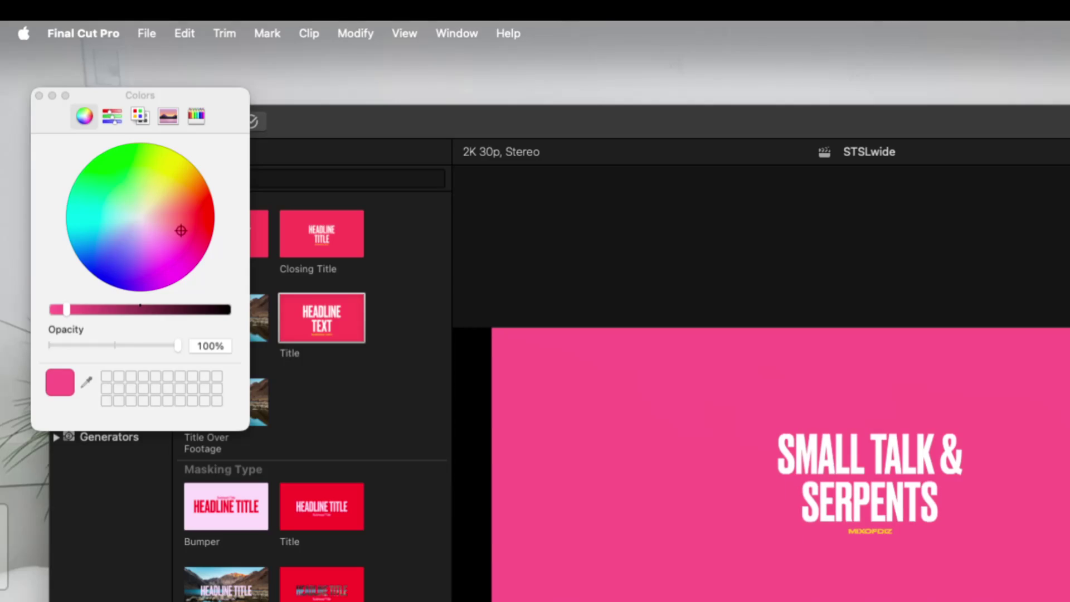
right_click(881, 535)
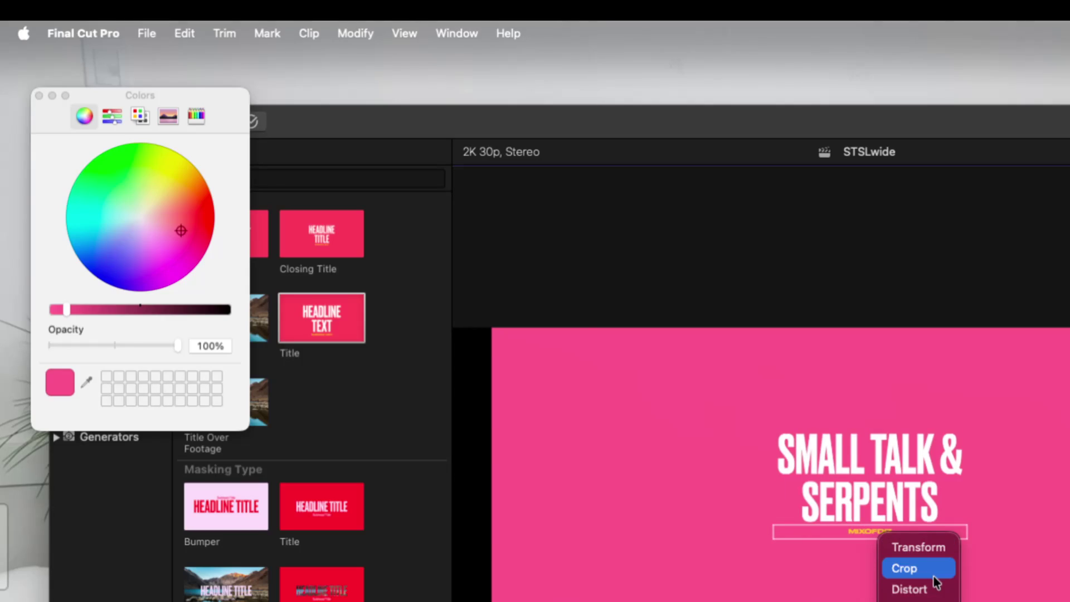
click(1000, 346)
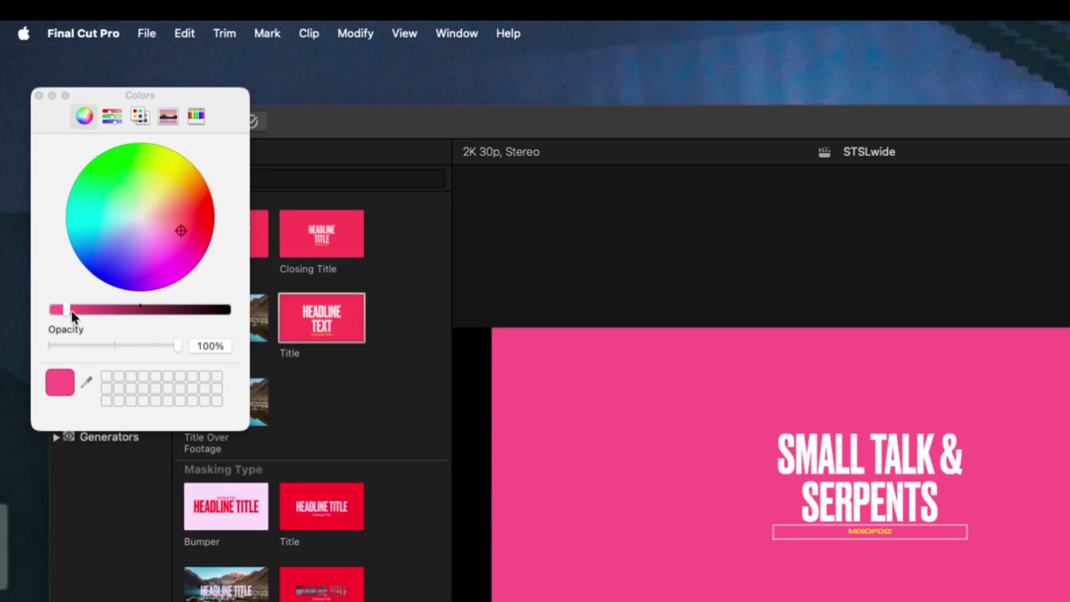
drag(65, 309, 55, 307)
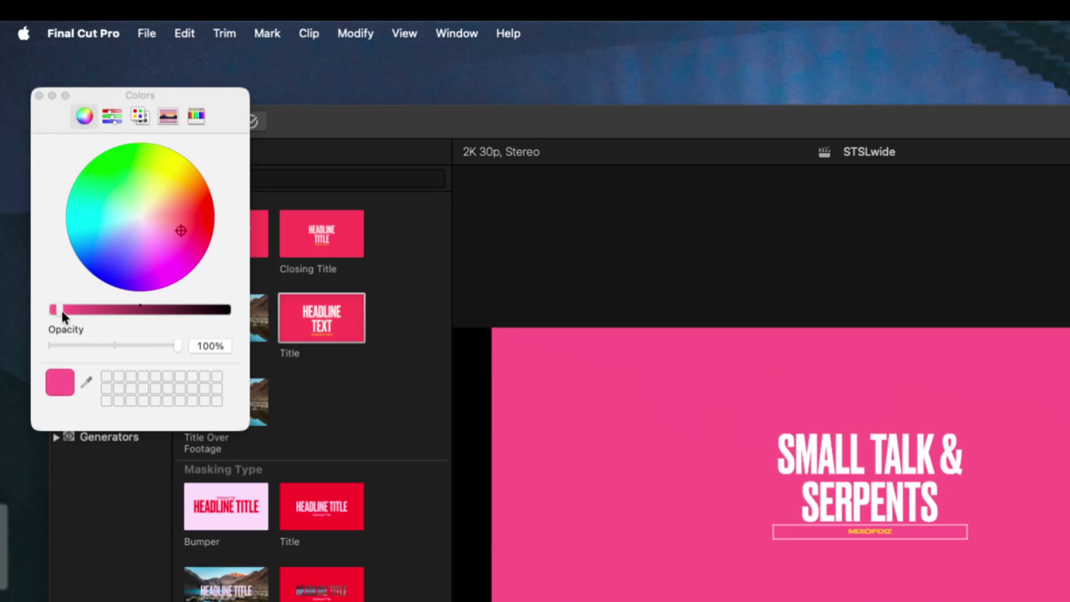
click(63, 310)
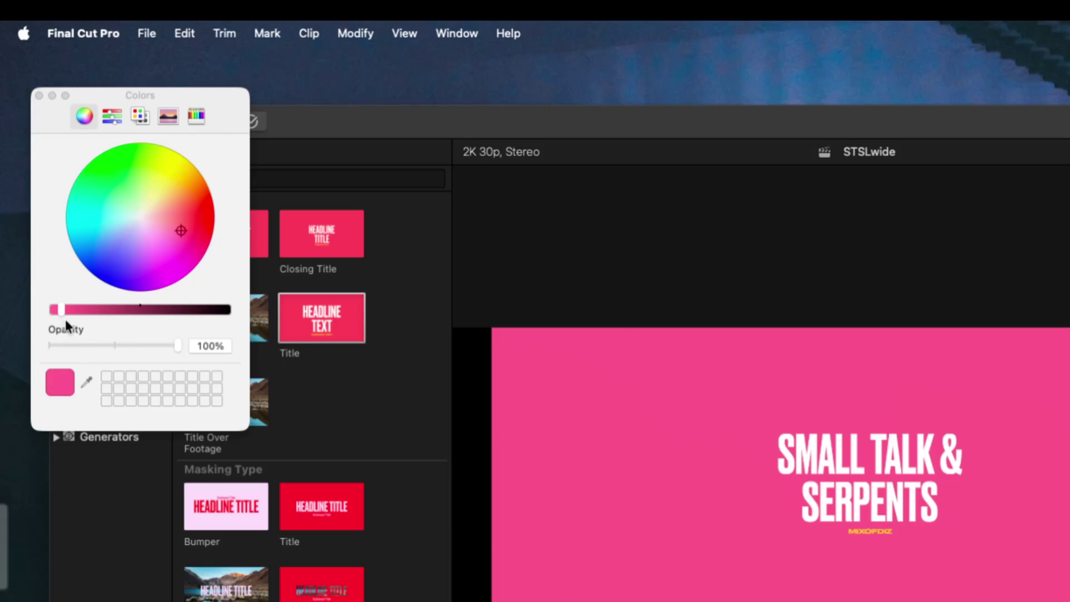
mouse_move(63, 310)
mouse_down()
mouse_move(162, 318)
mouse_move(66, 311)
mouse_up()
click(37, 95)
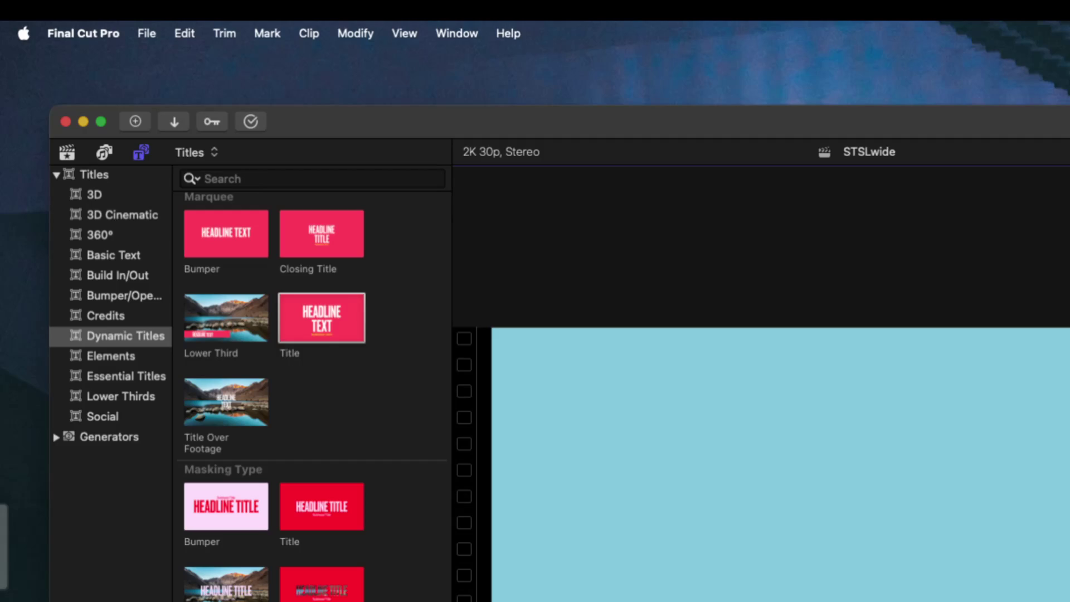
Show the LD50 toxicity rating frame in the viewer, then expand the browser
right_click(995, 223)
click(1029, 209)
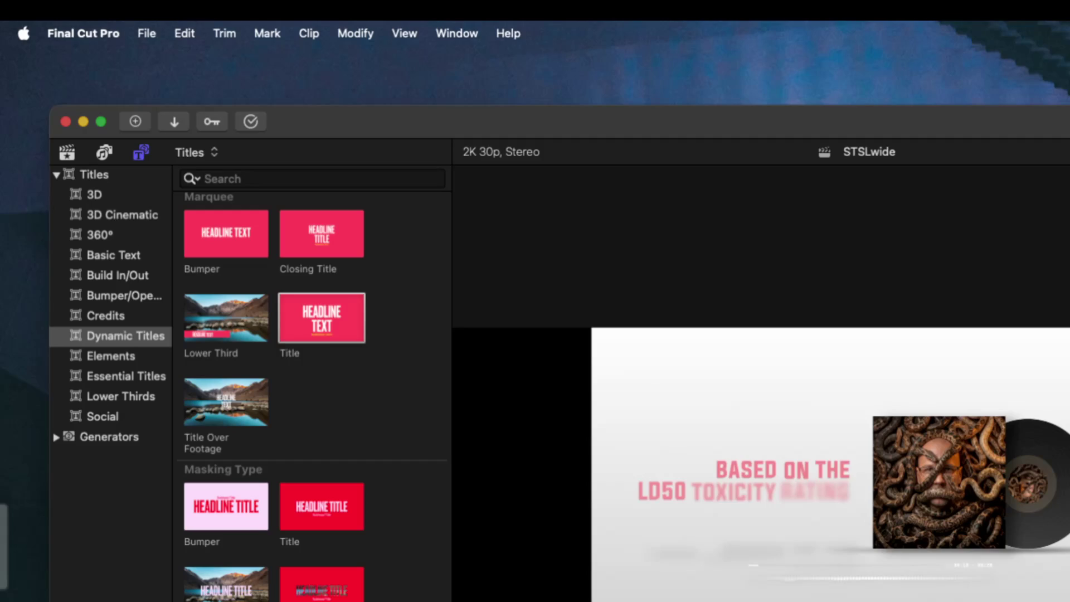
key(super+4)
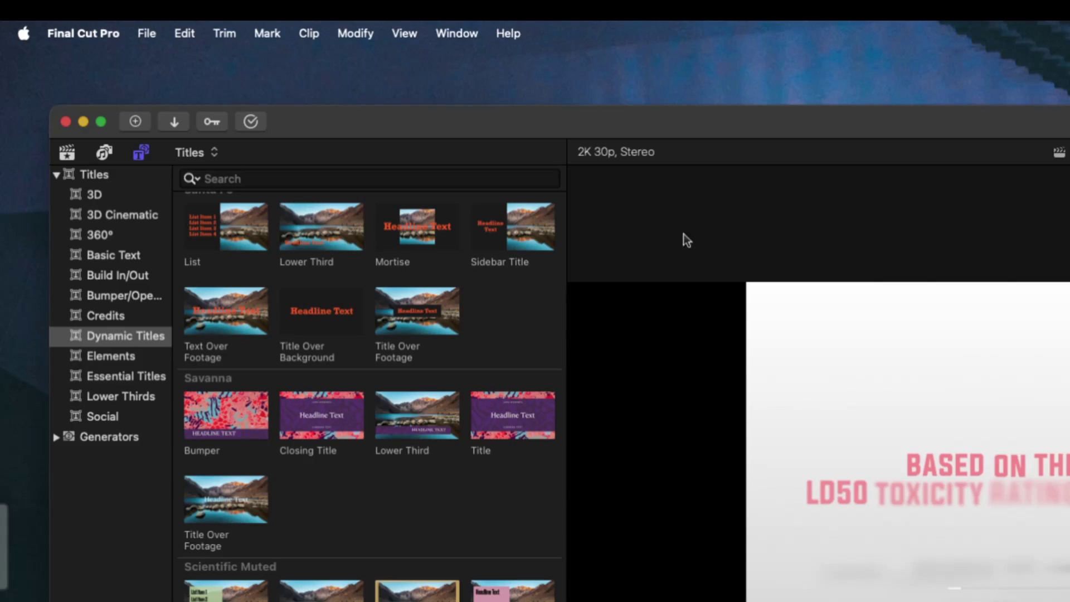
click(607, 153)
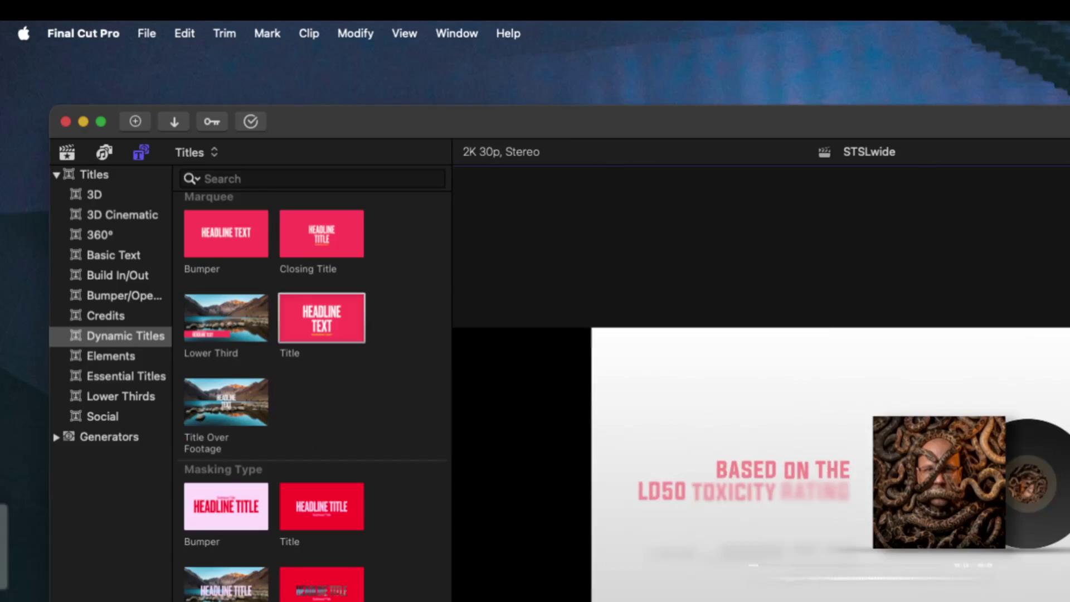
click(321, 318)
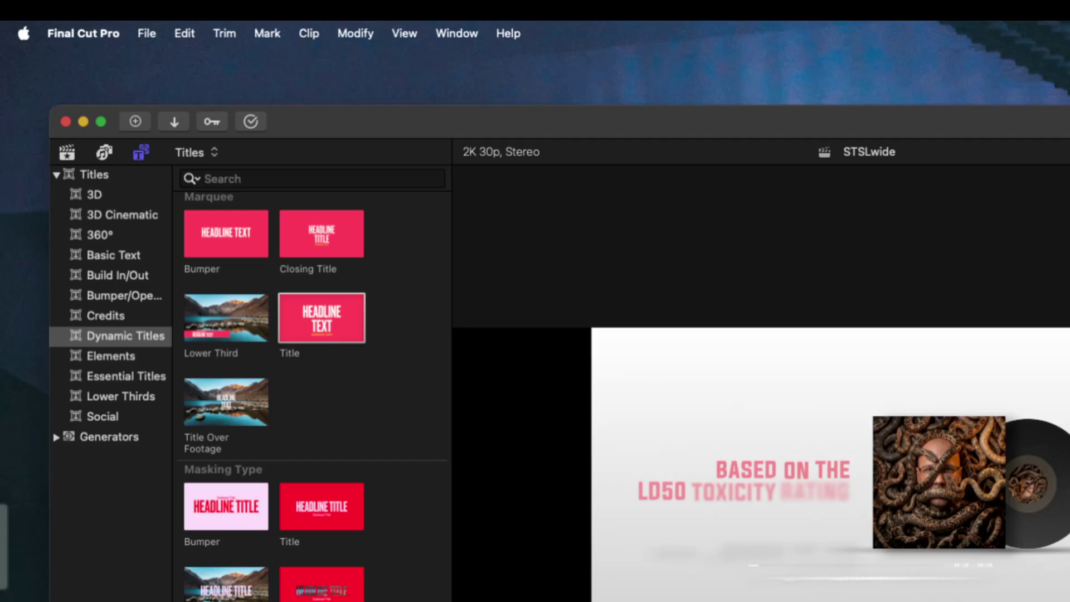
Open and dismiss Clipboard History, then drag-select the title in the viewer
key(super+shift+v)
key(Escape)
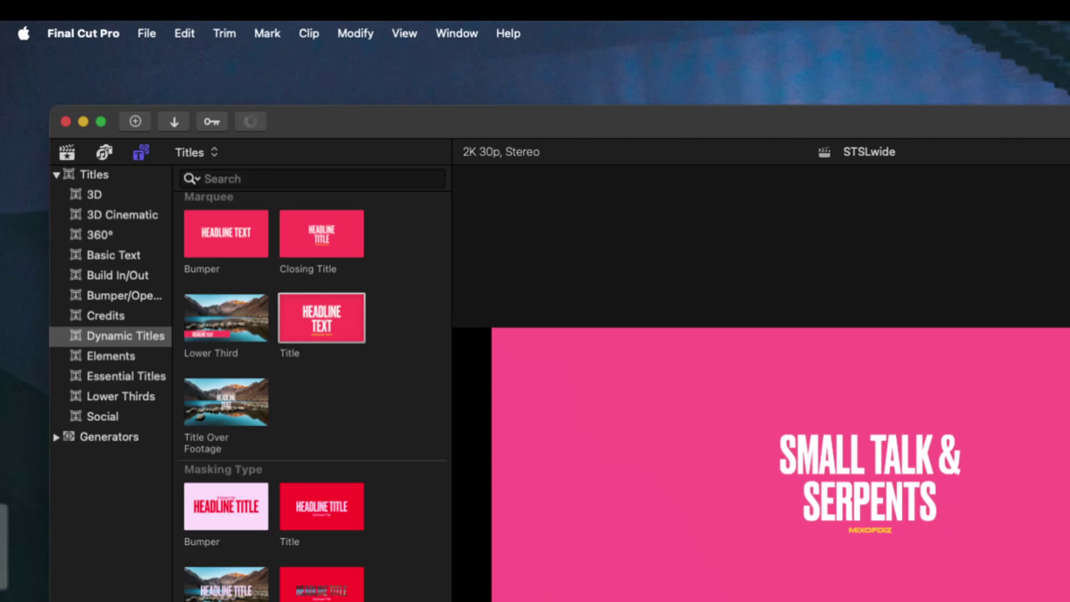
mouse_move(590, 573)
mouse_down()
mouse_move(583, 401)
mouse_move(1026, 507)
mouse_up()
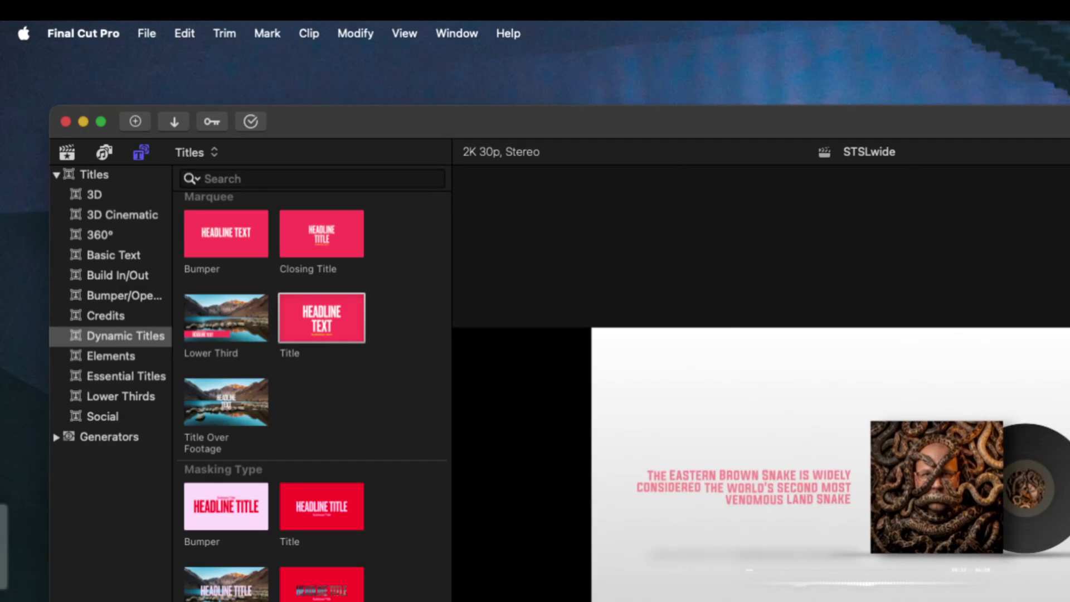
Shift the clip's position with Transform controls and return the browser to the library contents
key(shift+t)
mouse_move(760, 540)
mouse_down()
mouse_move(633, 376)
mouse_move(895, 480)
mouse_move(1069, 573)
mouse_move(913, 601)
mouse_move(479, 399)
mouse_move(469, 594)
mouse_move(703, 506)
mouse_move(927, 507)
mouse_move(925, 537)
mouse_move(812, 512)
mouse_move(785, 523)
mouse_up()
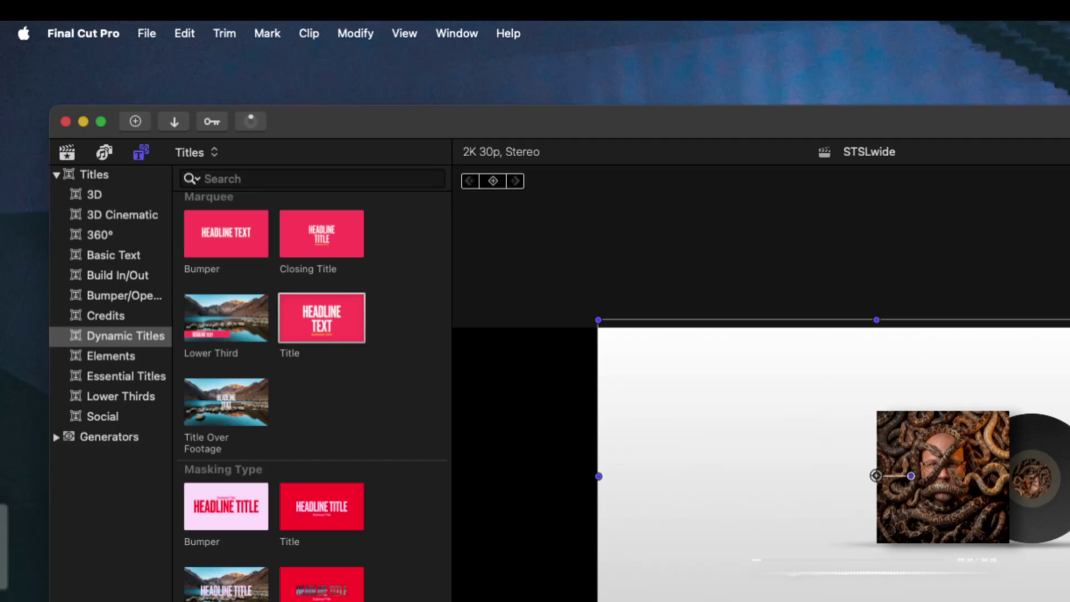
click(67, 152)
Select the STSLwide project in the SnakeCCTV event and move it to the Trash
click(337, 308)
scroll(364, 523, up, 5)
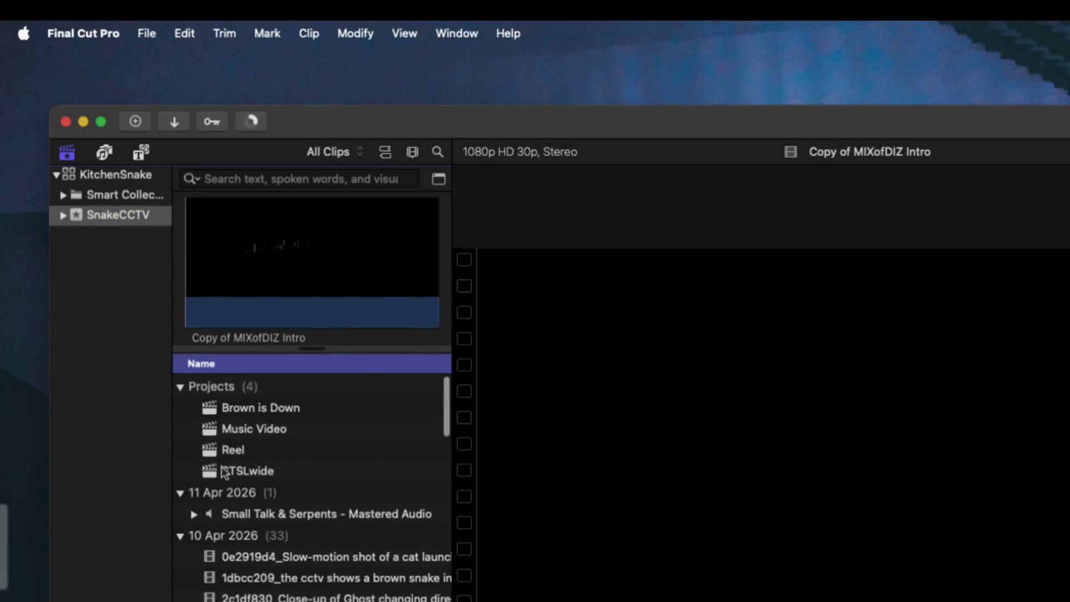
click(241, 476)
right_click(241, 476)
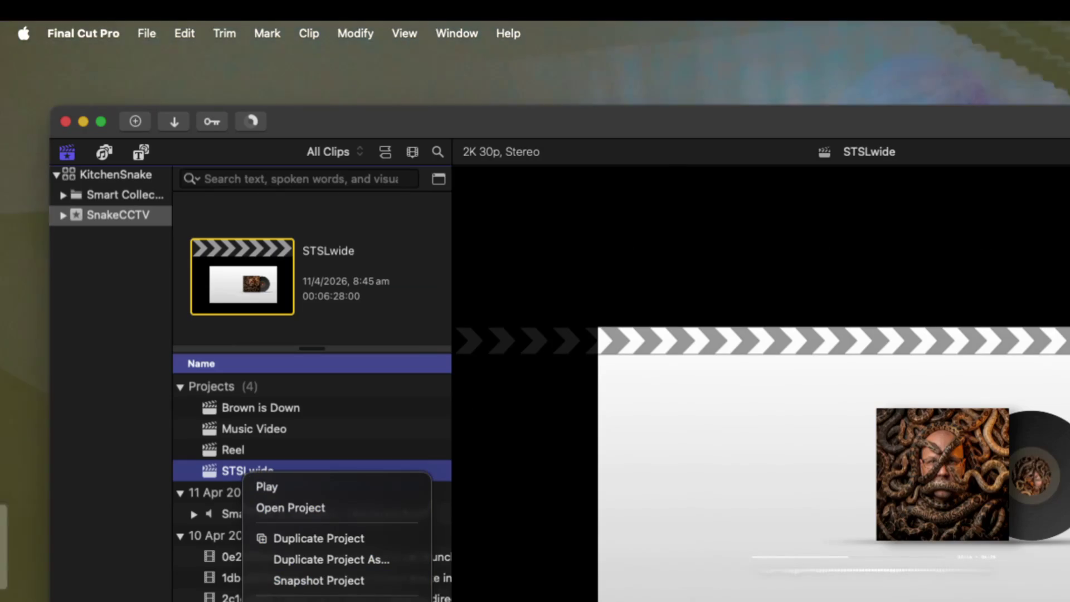
key(Escape)
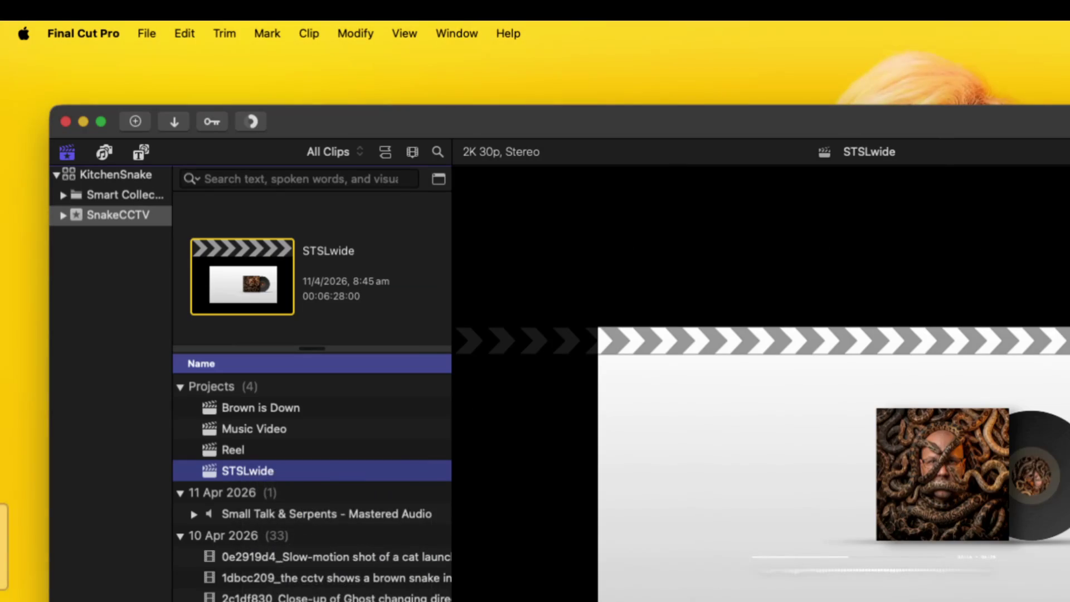
key(super+BackSpace)
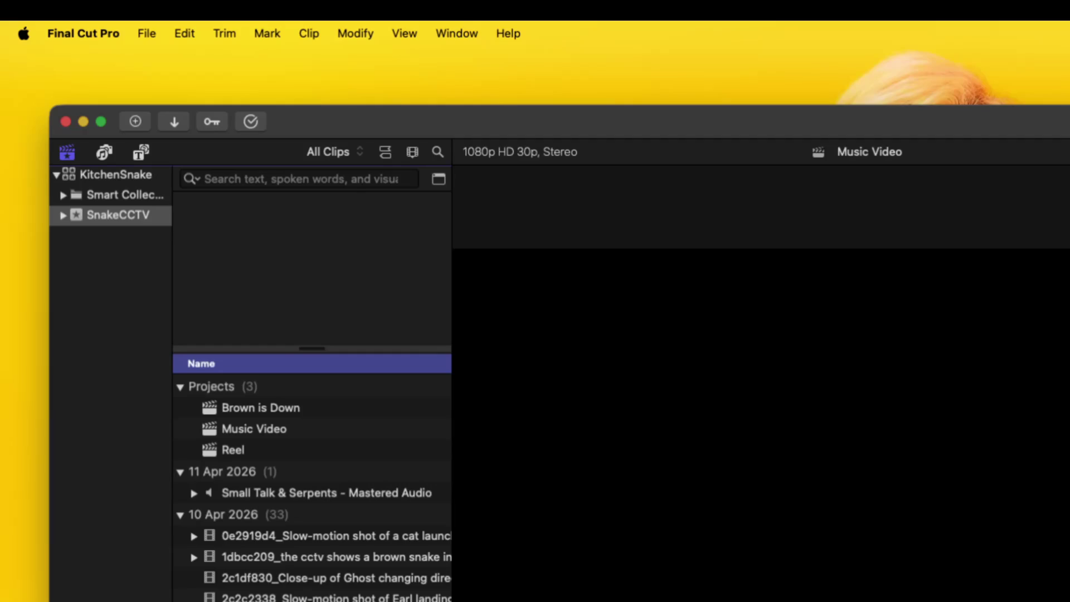
mouse_move(67, 502)
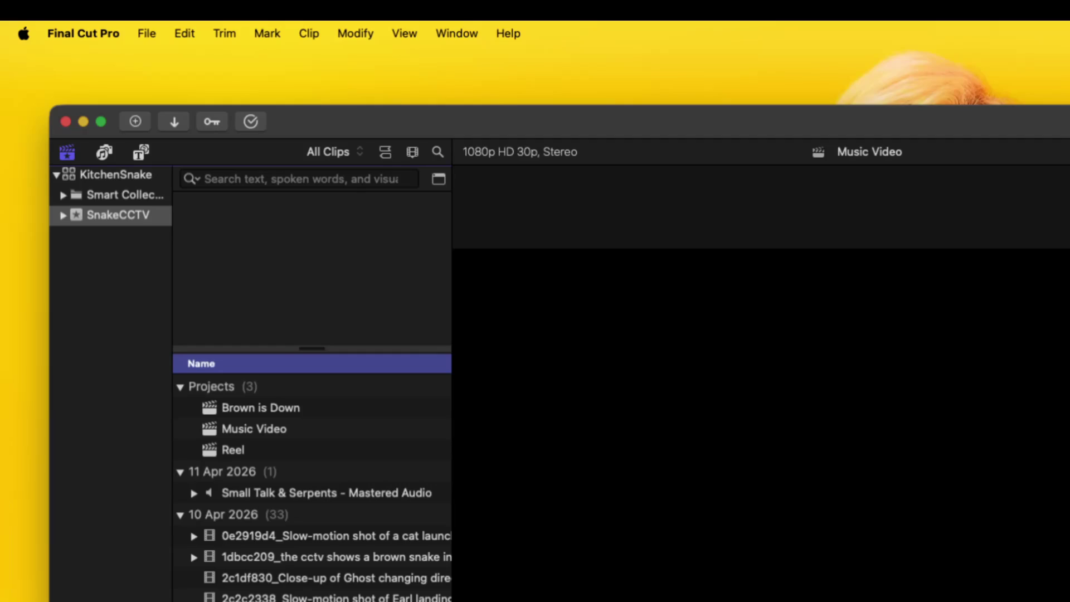